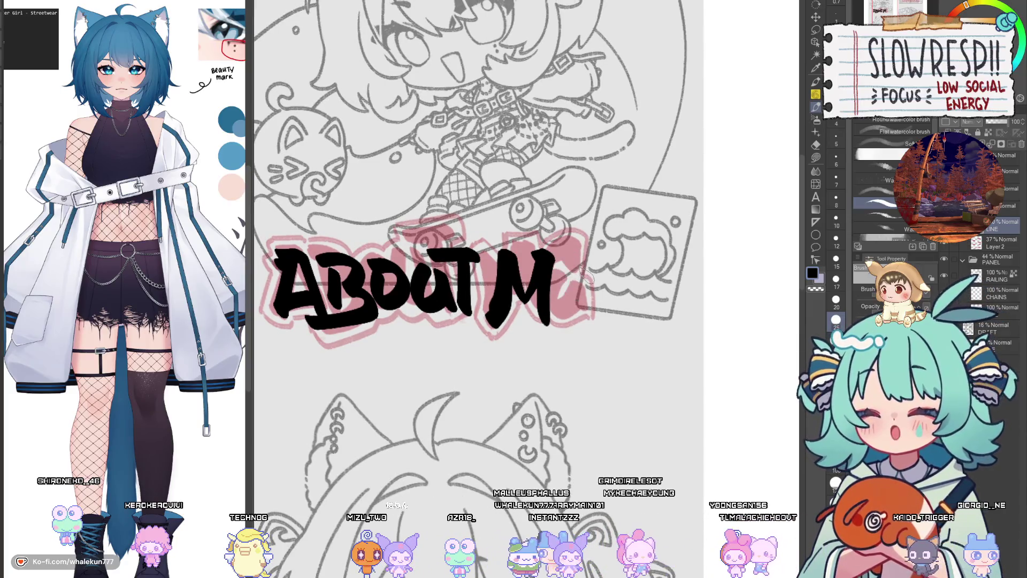
Step: Redraw the final E of ABOUT ME, then zoom back in on the About Me panel
left_click_drag(565, 284, 568, 316)
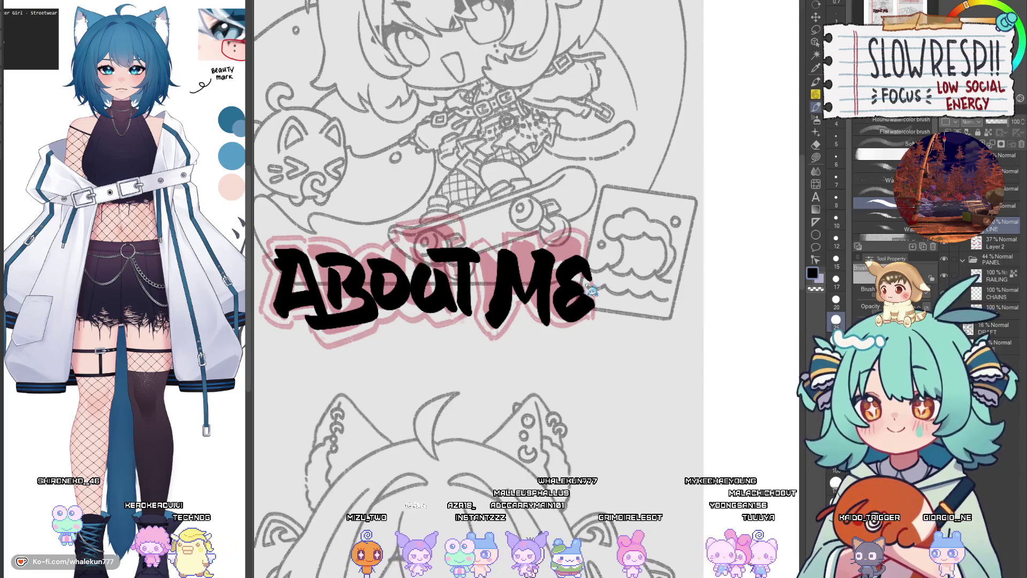
key("ctrl+z")
mouse_move(556, 268)
left_mouse_down()
mouse_move(584, 258)
mouse_move(562, 321)
mouse_move(588, 300)
left_mouse_up()
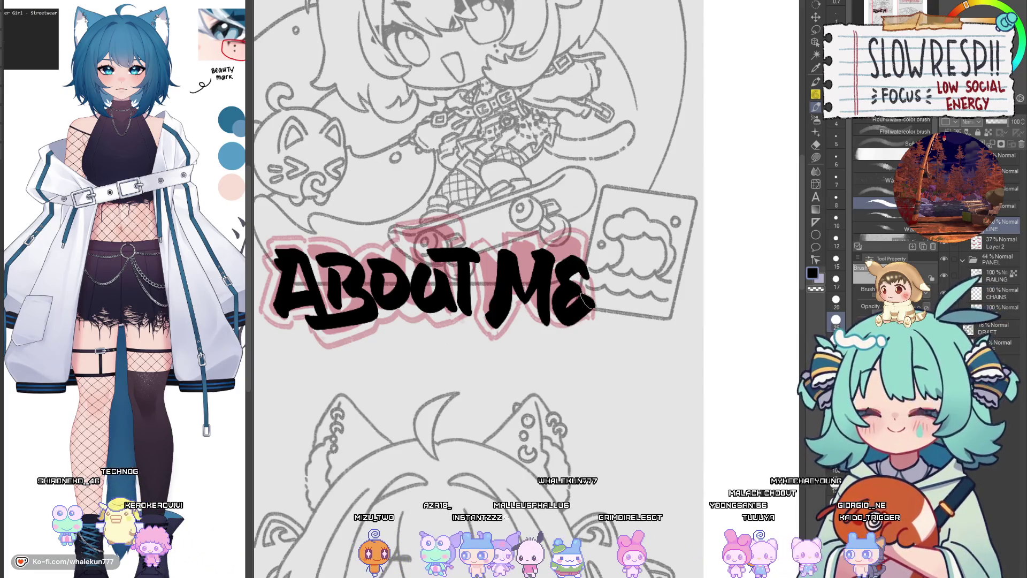
key("ctrl+minus")
key("h")
key("h")
key("ctrl+minus")
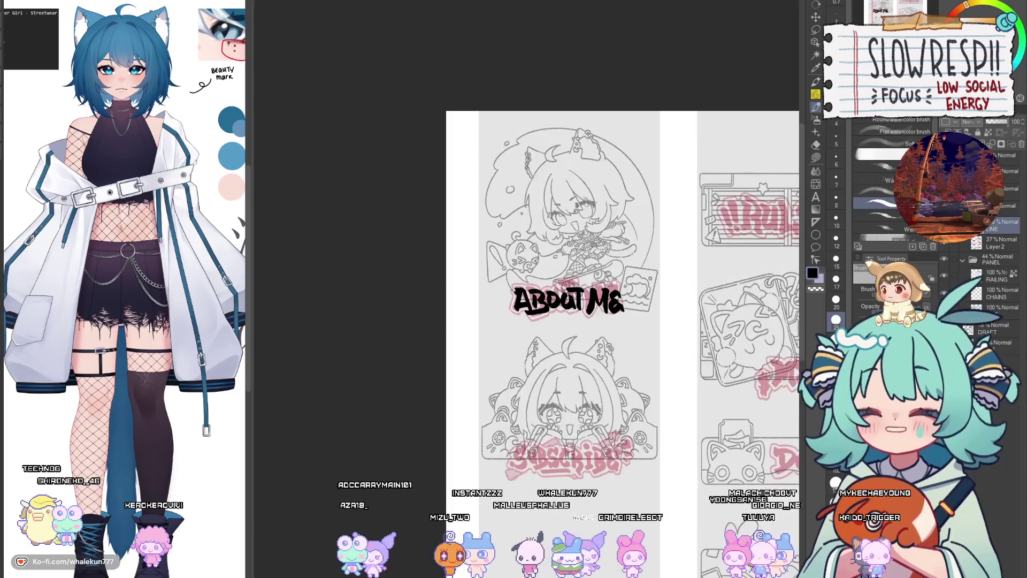
left_click(611, 276)
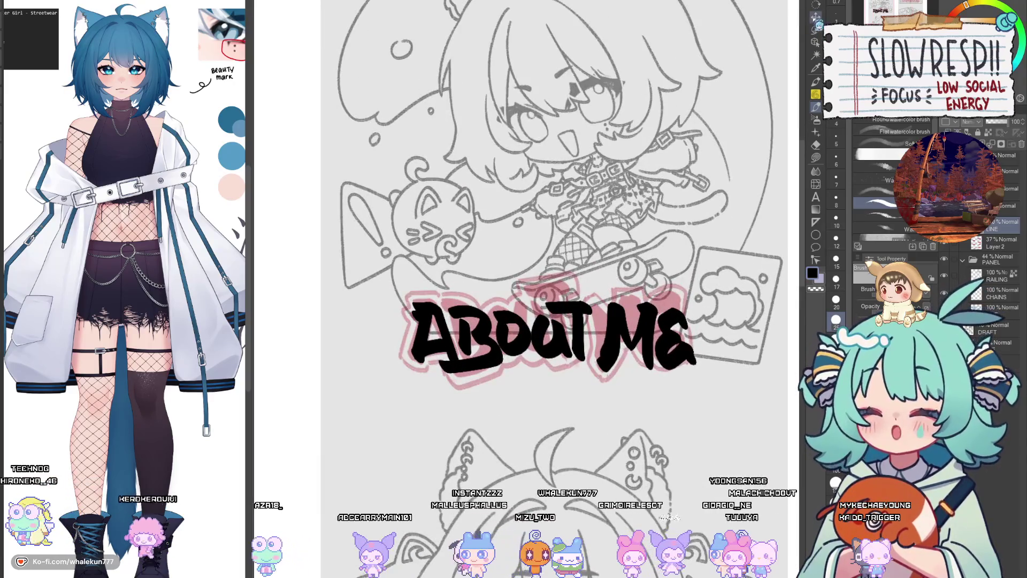
Step: Lasso-select the ME letters for moving, then deselect them
key("k")
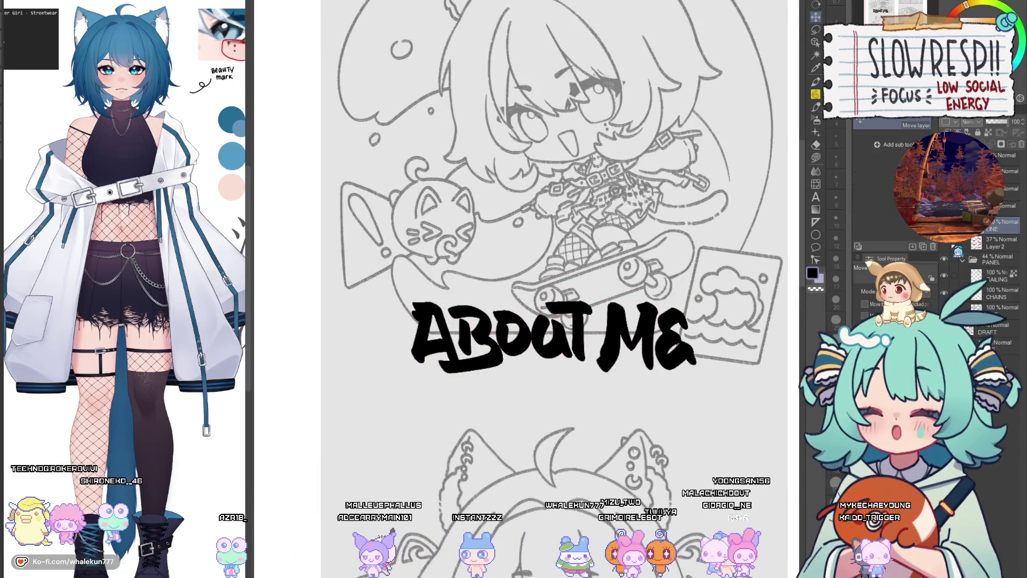
key("m")
mouse_move(567, 298)
left_mouse_down()
mouse_move(540, 356)
mouse_move(570, 294)
left_mouse_up()
key("k")
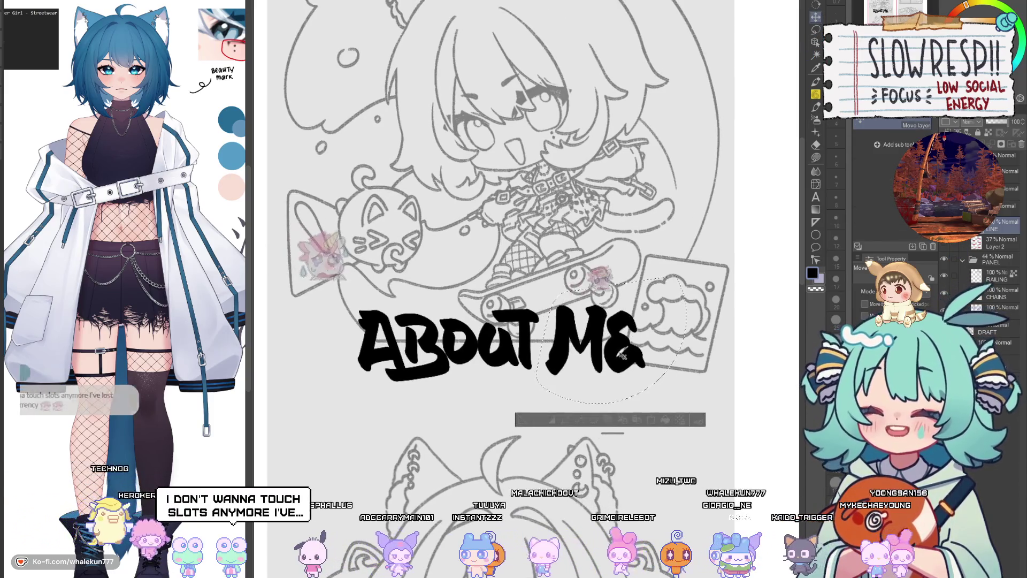
key("ctrl+d")
key("p")
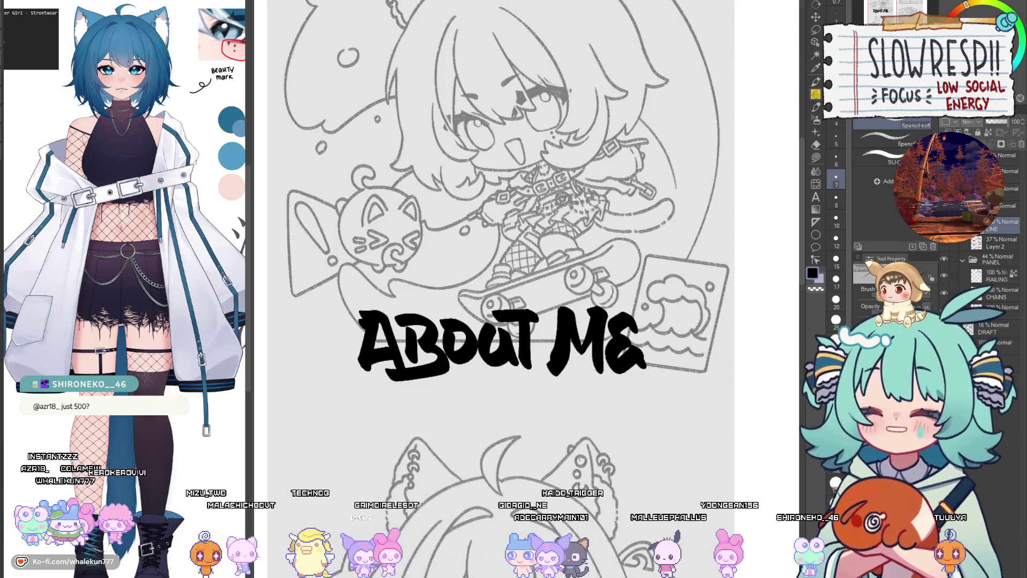
Step: Pick a Watercolor brush sub-tool and paint a bold black S on the Subscribe title
left_click(816, 106)
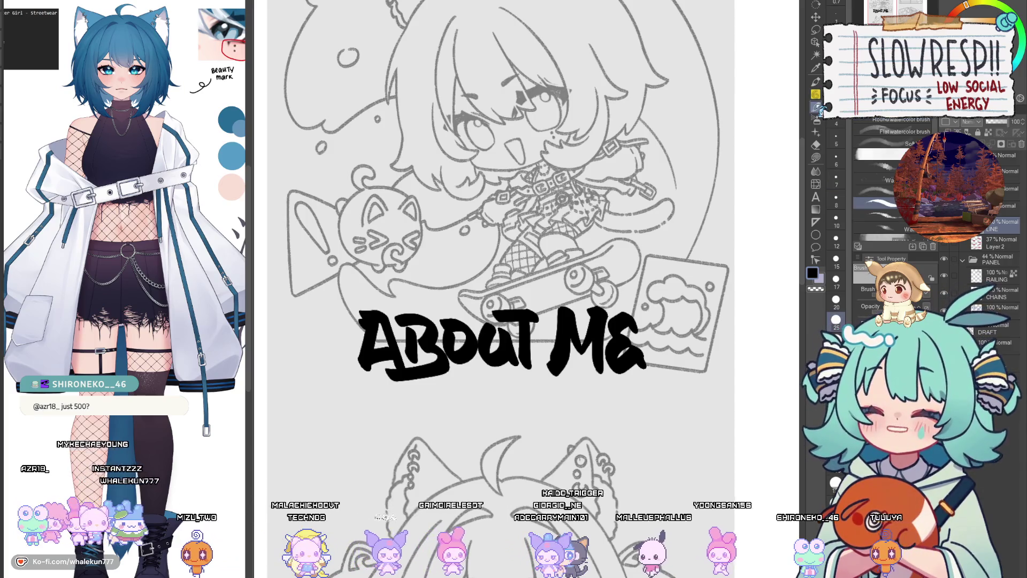
left_click(866, 205)
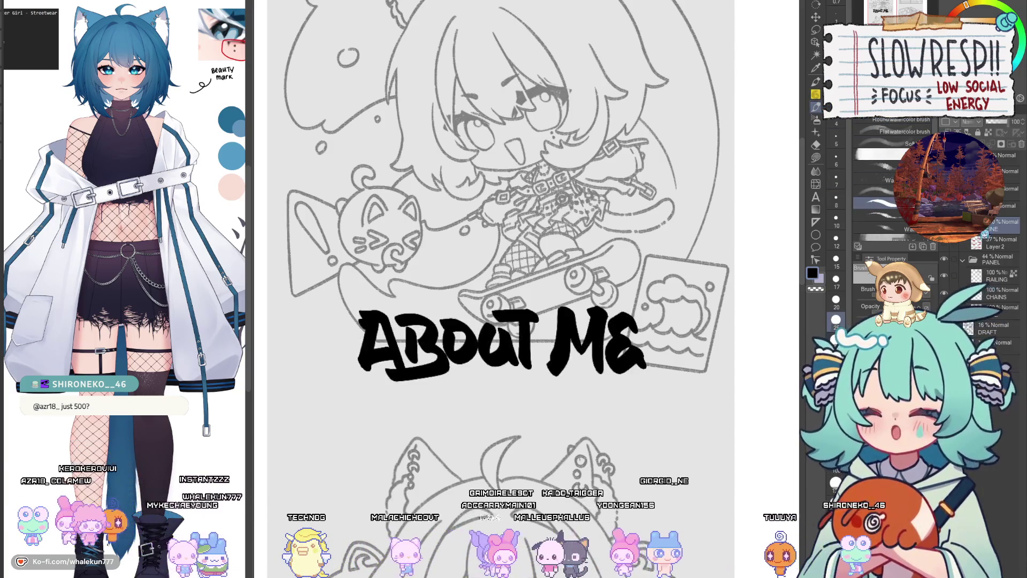
scroll(508, 289, "down", 5)
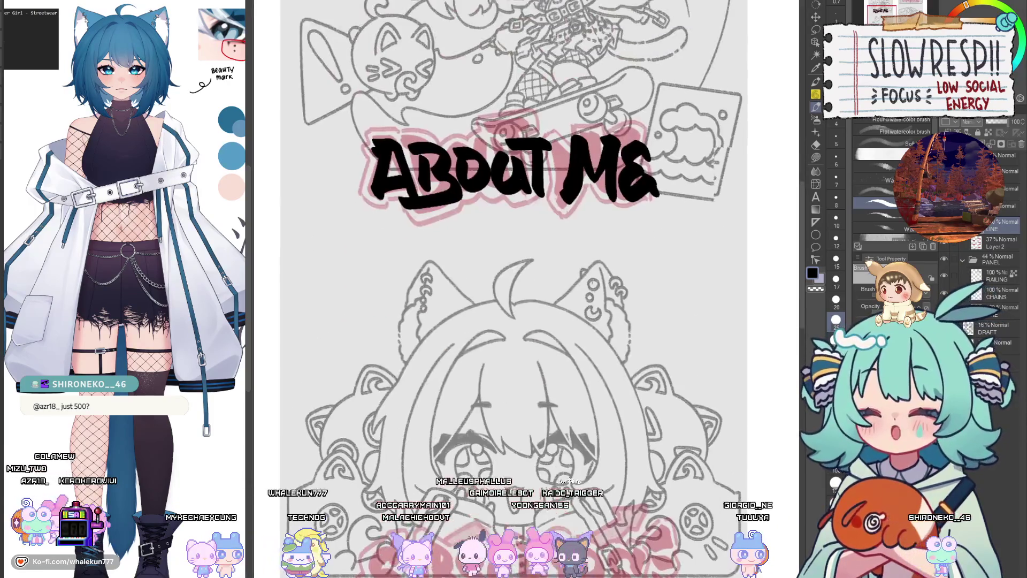
scroll(508, 289, "down", 5)
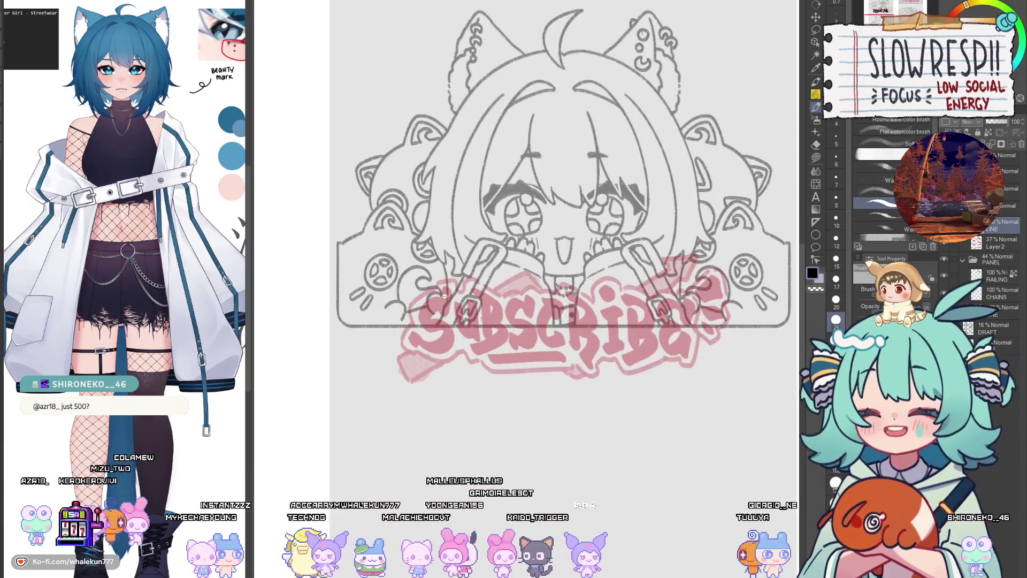
scroll(460, 284, "up", 3)
mouse_move(445, 280)
left_mouse_down()
mouse_move(452, 325)
mouse_move(423, 393)
left_mouse_up()
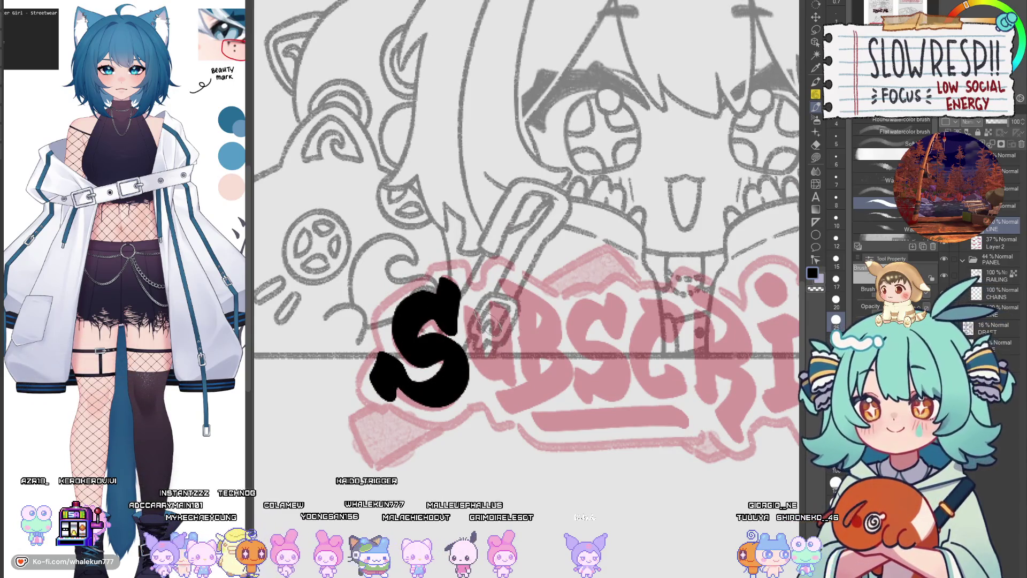
Step: Try further Subscribe strokes after the S and undo them, leaving only the S
left_click_drag(489, 321, 511, 355)
key("ctrl+z")
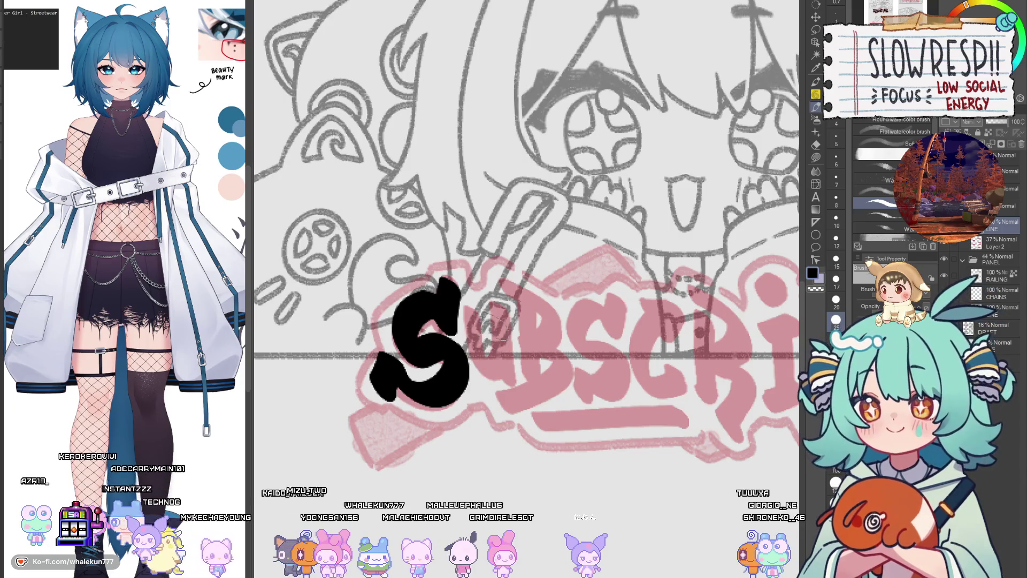
scroll(504, 337, "down", 5)
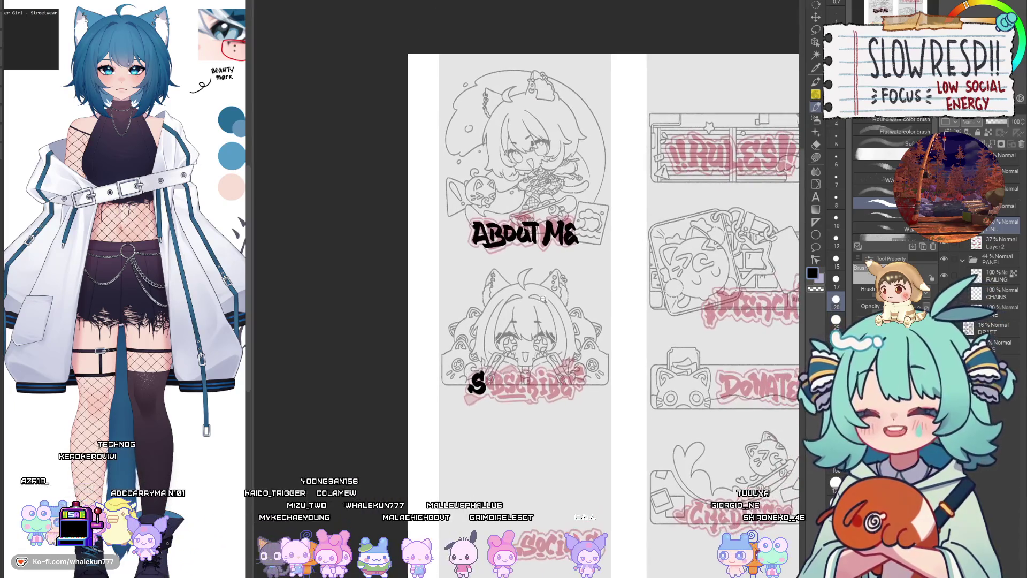
scroll(582, 254, "up", 5)
scroll(598, 258, "down", 1)
scroll(482, 321, "up", 3)
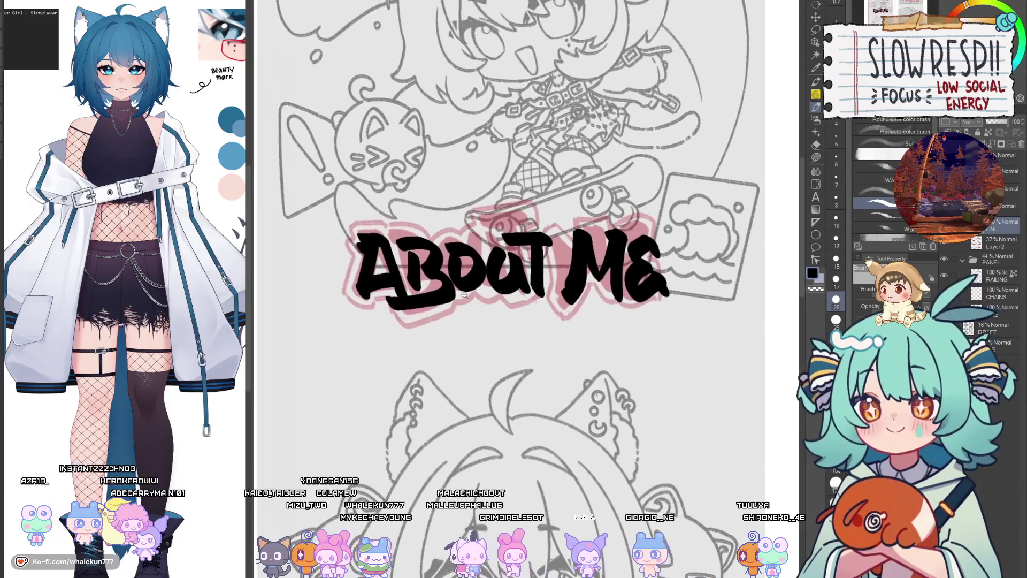
left_click_drag(443, 320, 434, 378)
key("ctrl+z")
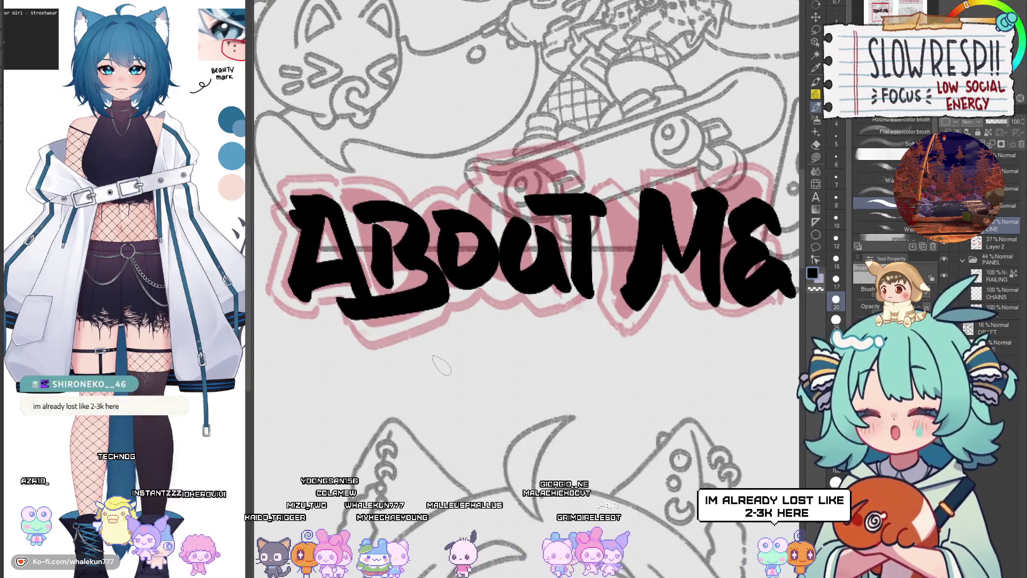
Step: Delete the old black About Me lettering and ink a fresh bold A over the pink draft
key("Delete")
scroll(441, 351, "up", 2)
left_click_drag(395, 232, 368, 313)
key("ctrl+z")
mouse_move(374, 213)
left_mouse_down()
mouse_move(404, 214)
mouse_move(430, 320)
left_mouse_up()
key("ctrl+z")
left_click_drag(395, 213, 435, 308)
key("ctrl+z")
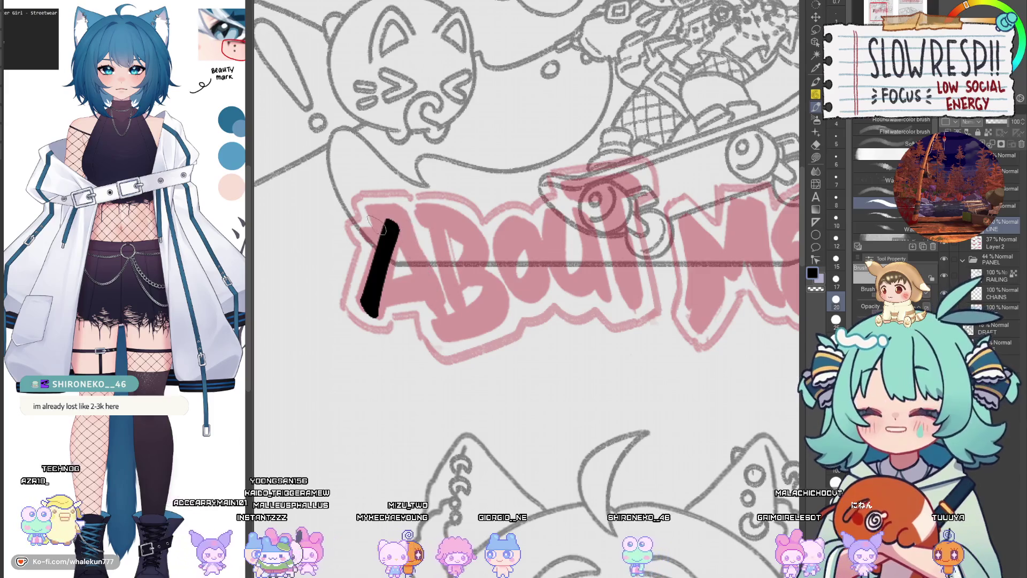
key("ctrl+z")
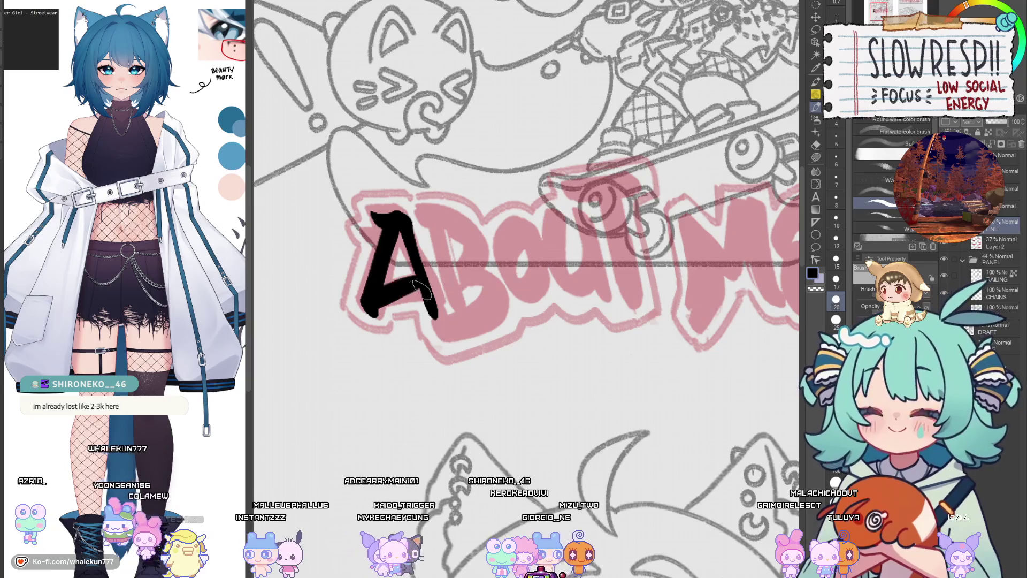
key("ctrl+z")
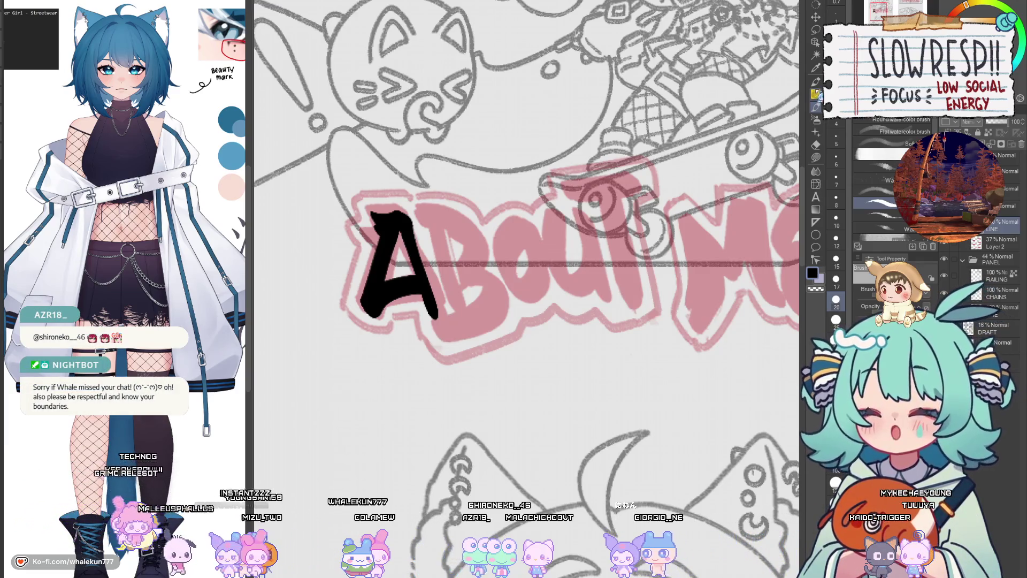
Step: Try inking the B after the A, undoing each unsatisfying bowl stroke
mouse_move(428, 268)
left_mouse_down()
mouse_move(514, 259)
mouse_move(535, 297)
left_mouse_up()
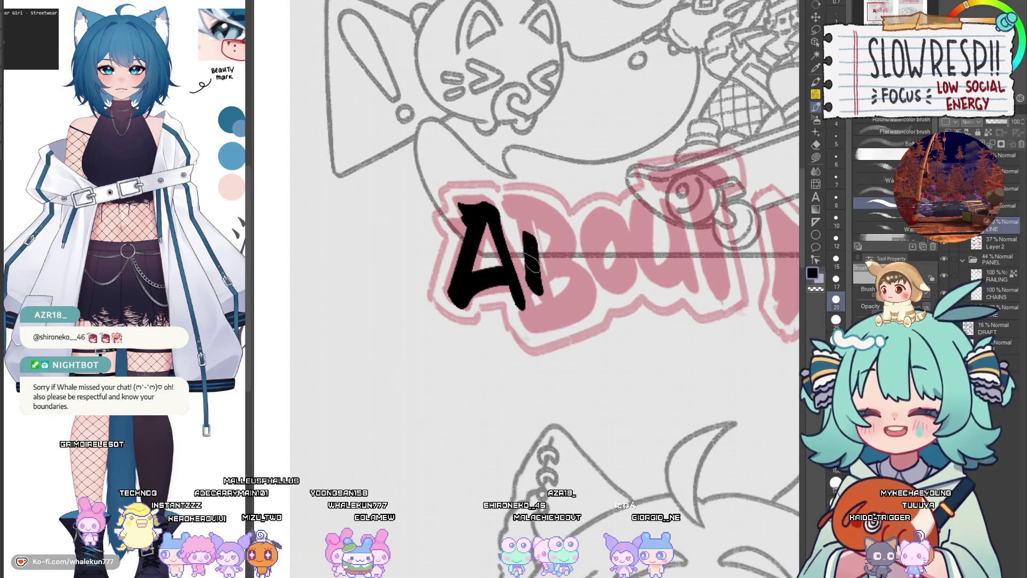
left_click_drag(524, 217, 540, 264)
key("ctrl+z")
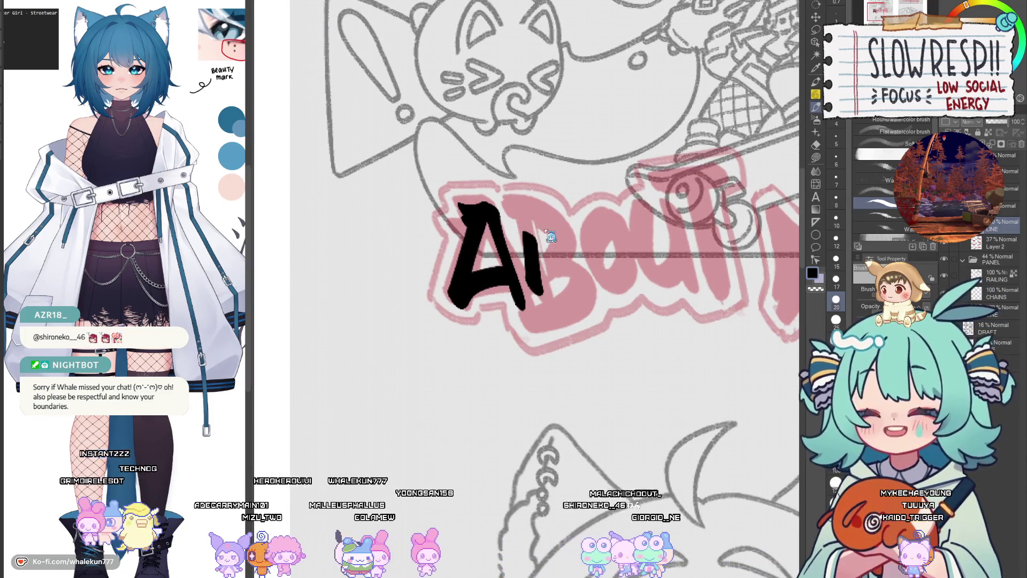
mouse_move(536, 212)
left_mouse_down()
mouse_move(540, 271)
mouse_move(567, 319)
left_mouse_up()
key("ctrl+z")
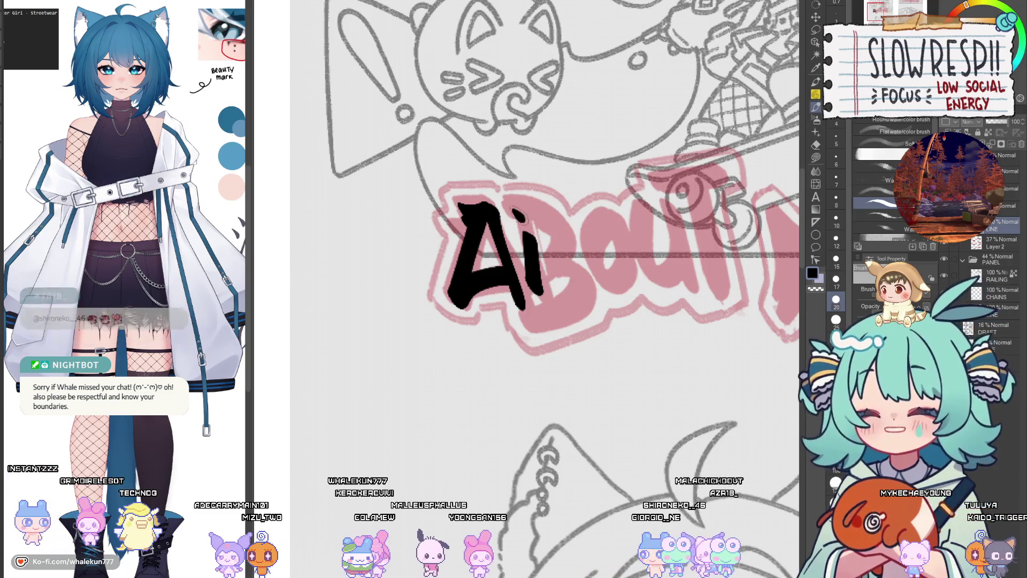
mouse_move(512, 209)
left_mouse_down()
mouse_move(559, 270)
mouse_move(535, 321)
mouse_move(527, 220)
mouse_move(594, 280)
mouse_move(492, 337)
left_mouse_up()
key("ctrl+z")
key("ctrl+z")
key("ctrl+z")
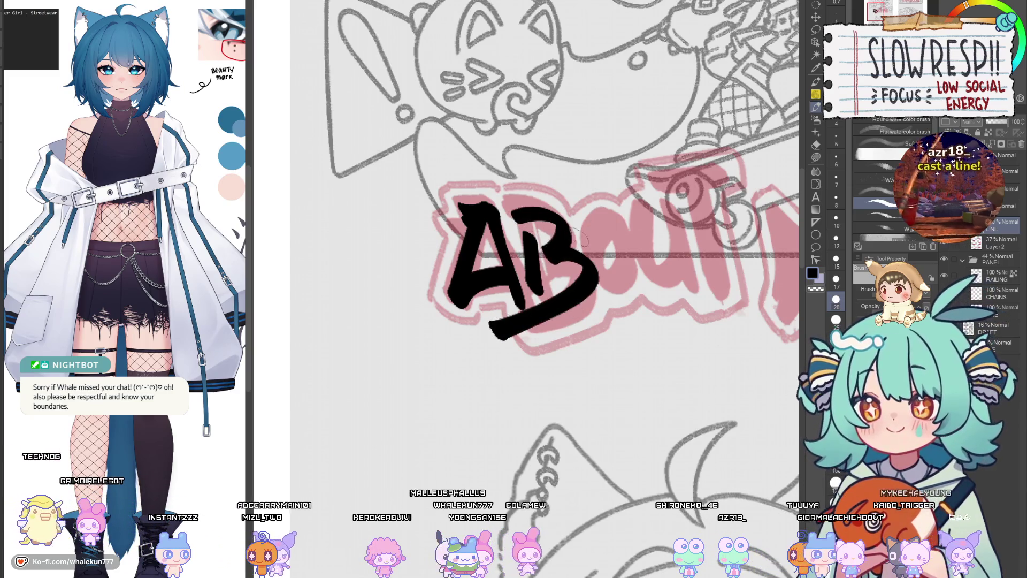
key("ctrl+z")
mouse_move(512, 209)
left_mouse_down()
mouse_move(535, 252)
mouse_move(541, 321)
mouse_move(476, 339)
left_mouse_up()
key("ctrl+z")
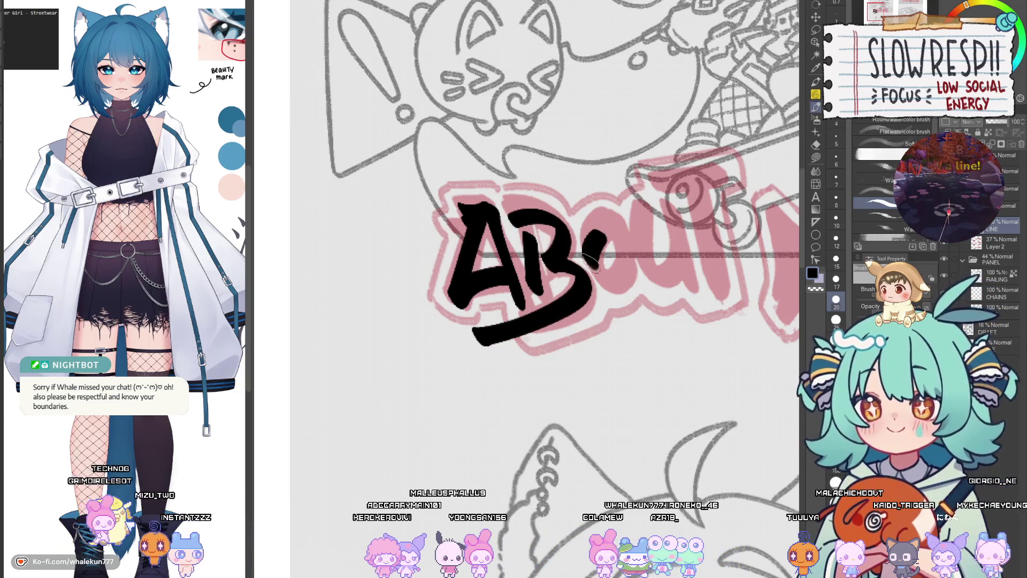
Step: Attempt the O and B upright, undo back to only the A, and fit the page
mouse_move(588, 263)
left_mouse_down()
mouse_move(592, 222)
mouse_move(626, 216)
mouse_move(640, 230)
mouse_move(594, 206)
left_mouse_up()
key("ctrl+z")
left_click_drag(649, 239, 598, 284)
key("ctrl+z")
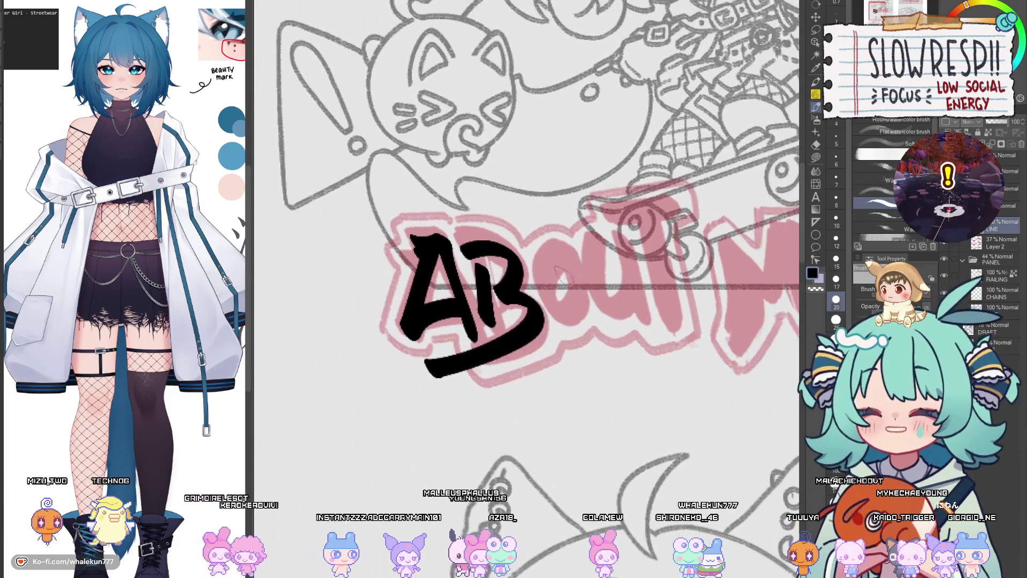
left_click_drag(491, 319, 561, 325)
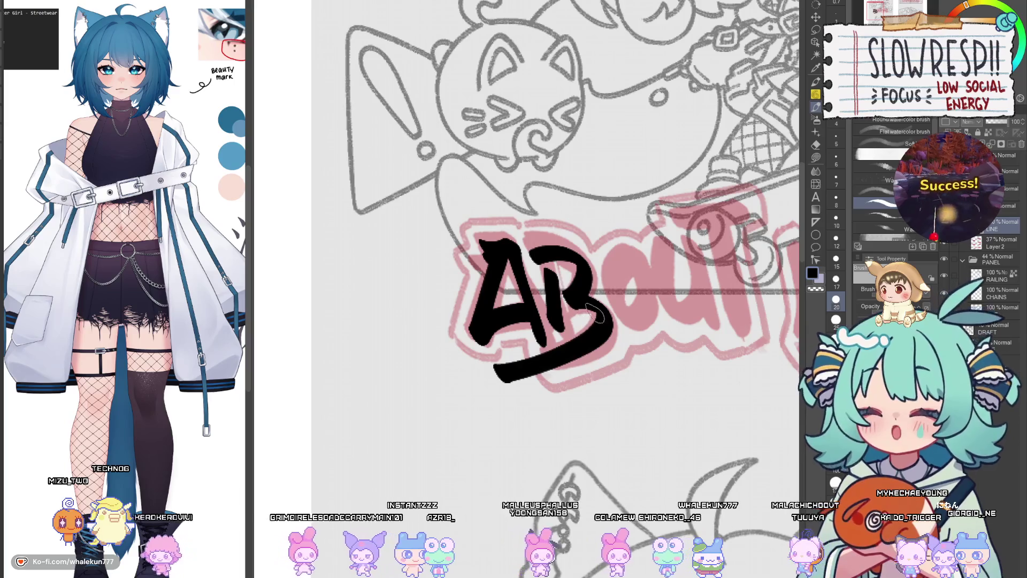
key("ctrl+z")
key("ctrl+z")
left_click_drag(556, 265, 546, 343)
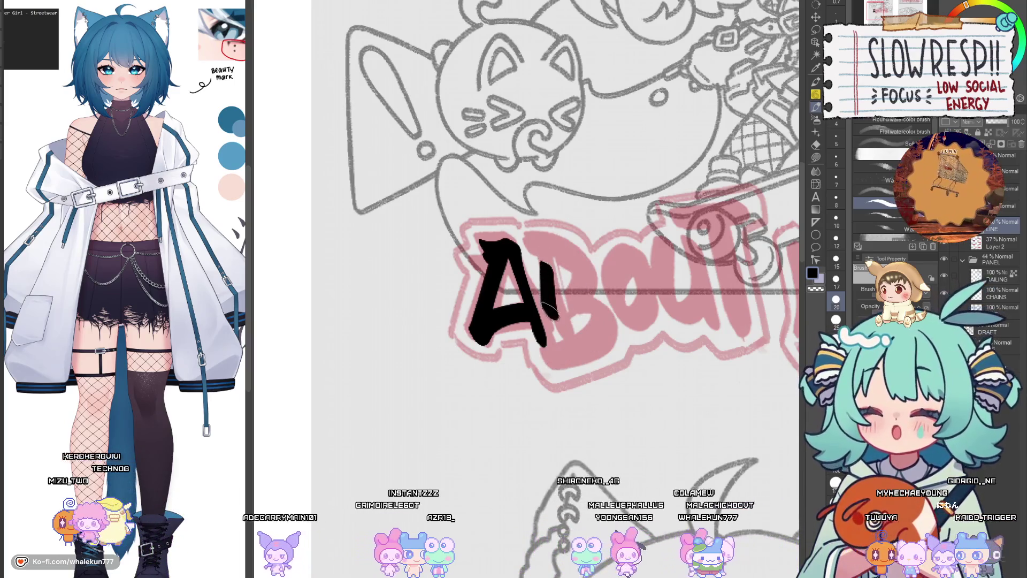
mouse_move(530, 243)
left_mouse_down()
mouse_move(566, 281)
mouse_move(562, 336)
left_mouse_up()
key("ctrl+z")
key("ctrl+z")
key("ctrl+z")
key("ctrl+0")
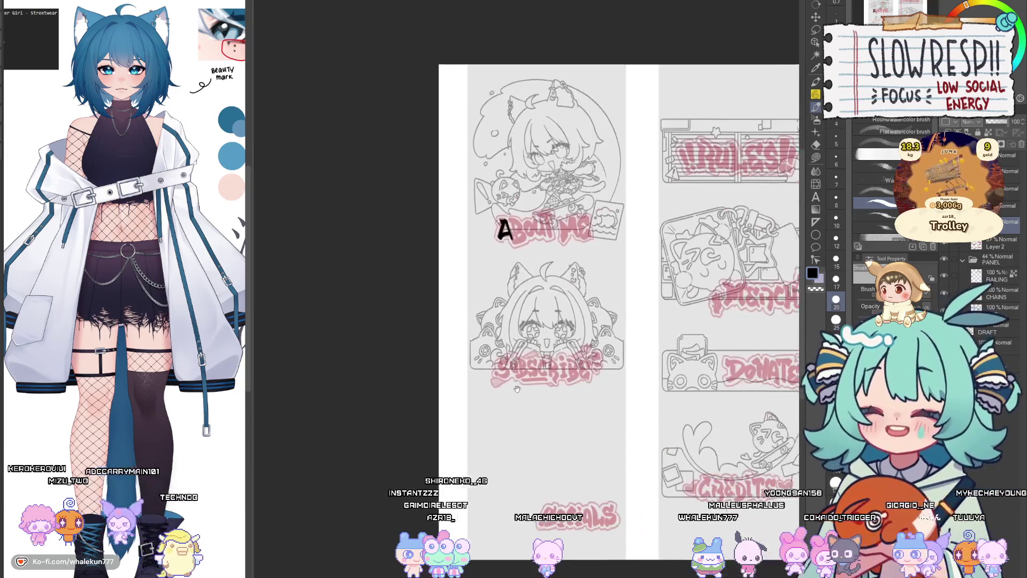
Step: Ink the B after the A, redrawing its bowls several times until it looks right
scroll(551, 230, "up", 6)
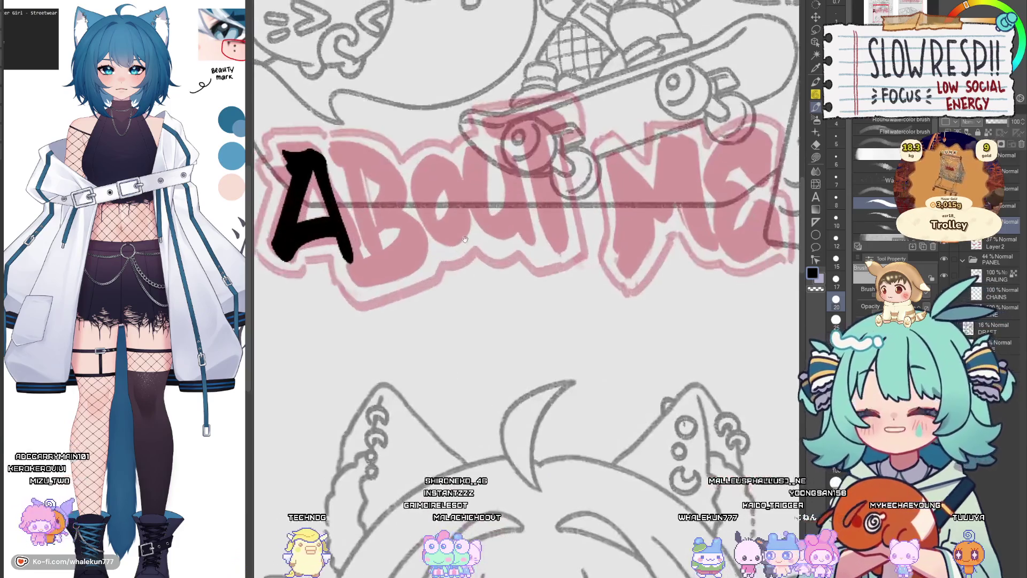
left_click_drag(465, 239, 583, 323)
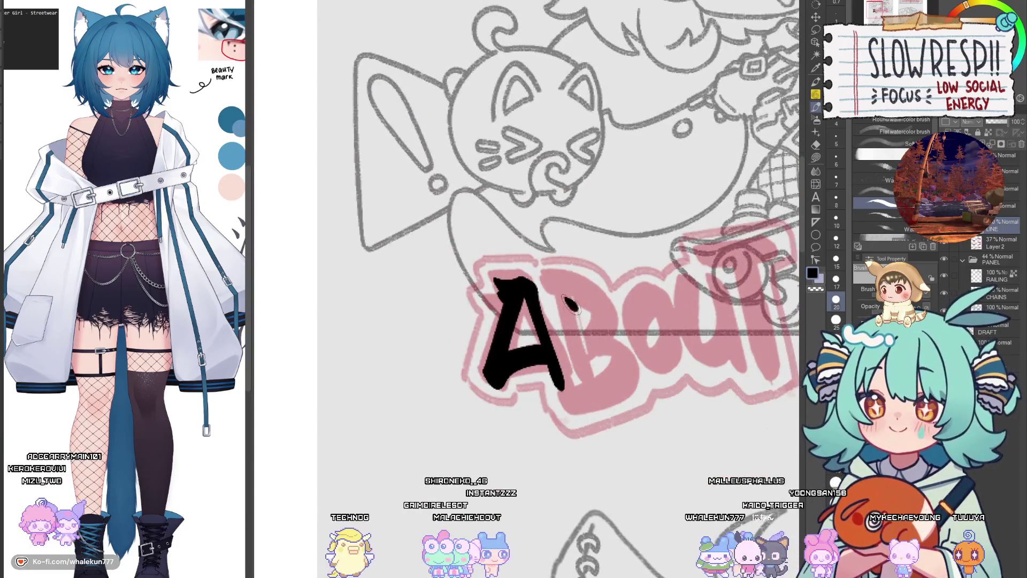
mouse_move(581, 286)
left_mouse_down()
mouse_move(637, 355)
mouse_move(530, 417)
left_mouse_up()
key("ctrl+z")
mouse_move(581, 283)
left_mouse_down()
mouse_move(586, 336)
mouse_move(530, 418)
left_mouse_up()
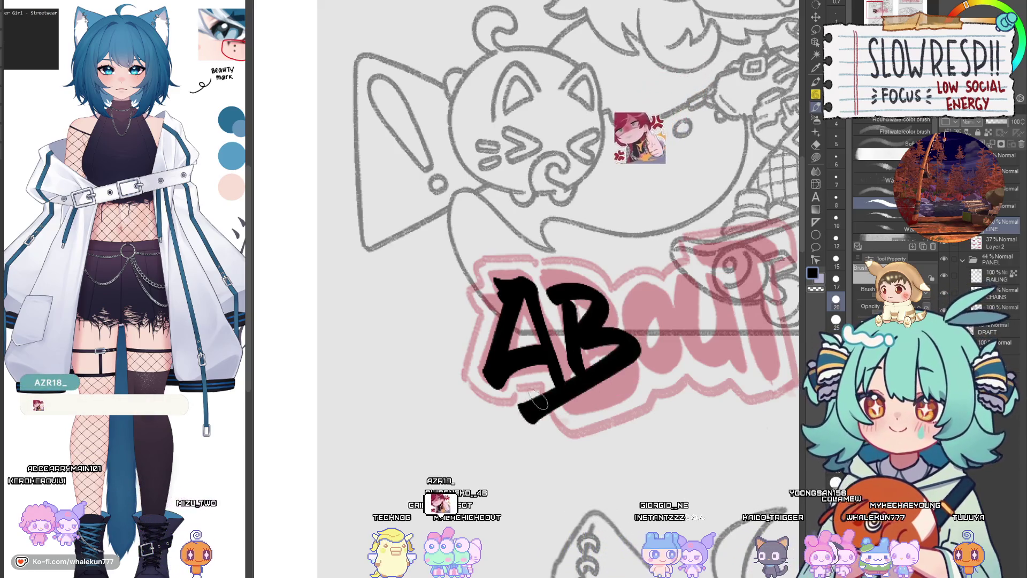
key("ctrl+z")
mouse_move(578, 283)
left_mouse_down()
mouse_move(586, 336)
mouse_move(541, 391)
left_mouse_up()
key("ctrl+z")
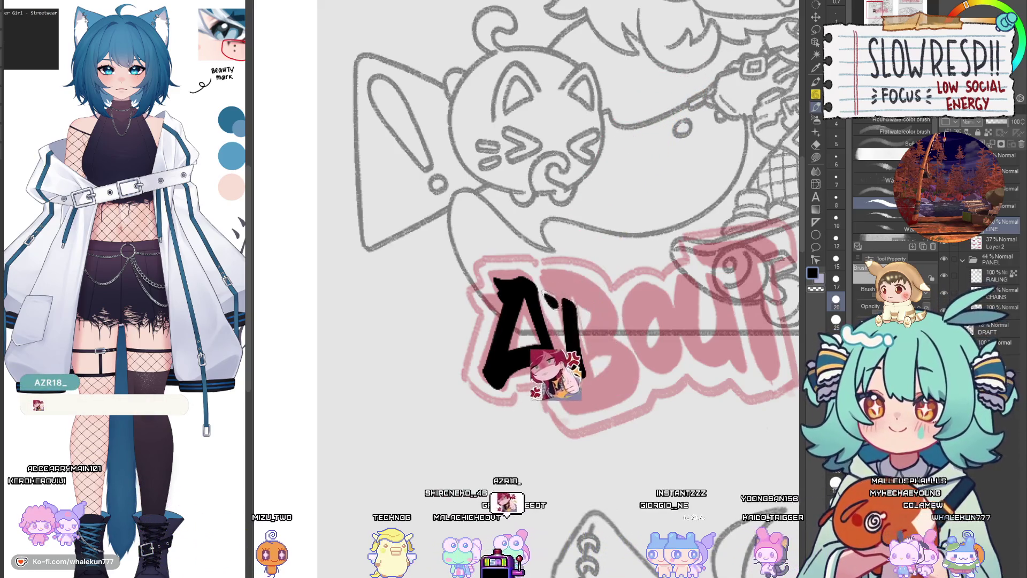
mouse_move(581, 286)
left_mouse_down()
mouse_move(529, 415)
mouse_move(511, 423)
left_mouse_up()
key("ctrl+z")
mouse_move(567, 286)
left_mouse_down()
mouse_move(628, 342)
mouse_move(530, 415)
left_mouse_up()
key("ctrl+z")
mouse_move(572, 286)
left_mouse_down()
mouse_move(625, 340)
mouse_move(533, 428)
left_mouse_up()
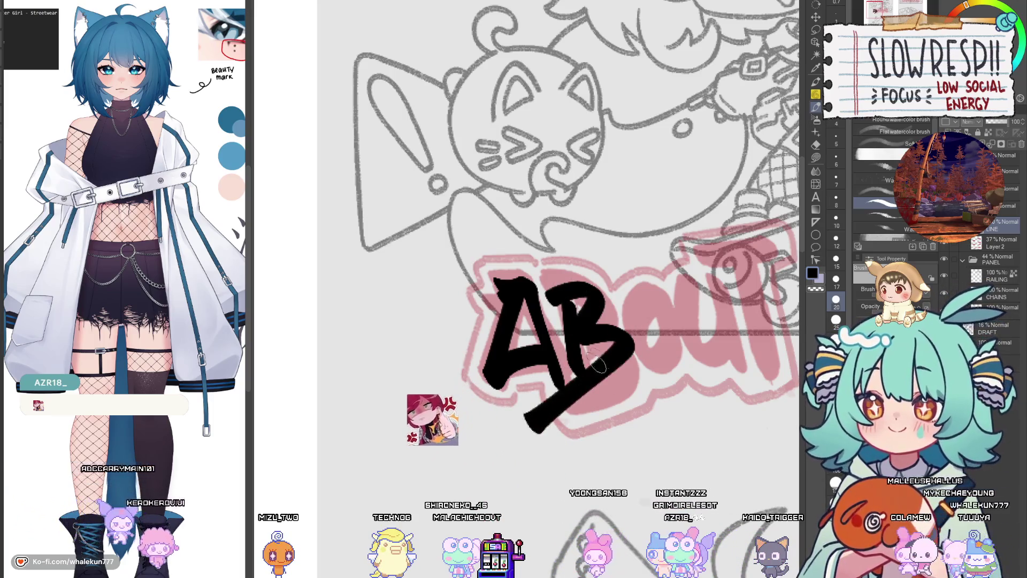
Step: Ink the O and T to complete ABOUT, then undo a first M stroke
mouse_move(666, 302)
left_mouse_down()
mouse_move(626, 369)
mouse_move(671, 315)
mouse_move(559, 334)
mouse_move(599, 379)
mouse_move(626, 386)
left_mouse_up()
key("ctrl+z")
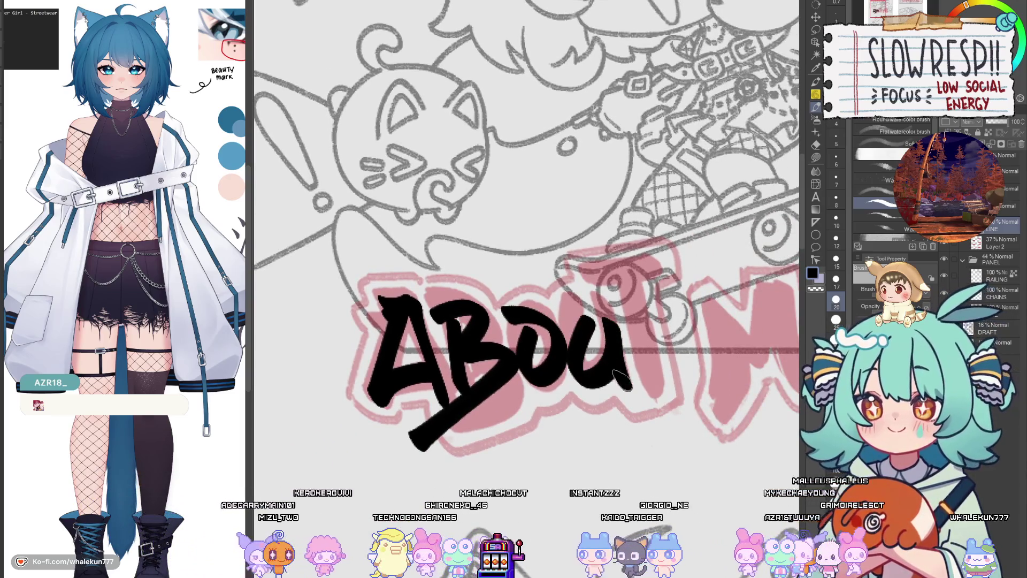
mouse_move(598, 308)
left_mouse_down()
mouse_move(671, 304)
mouse_move(639, 396)
left_mouse_up()
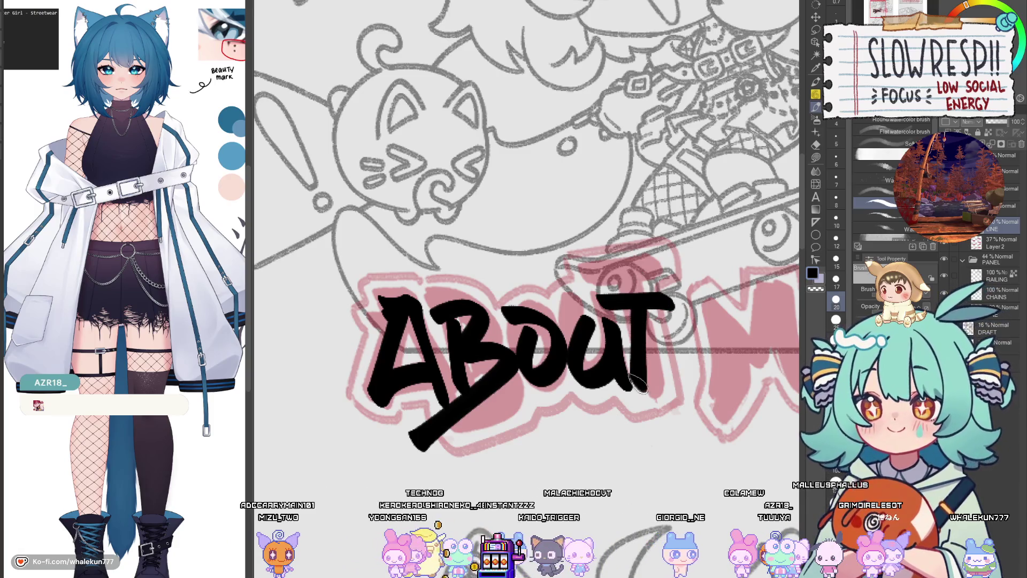
key("ctrl+z")
key("ctrl+z")
mouse_move(588, 308)
left_mouse_down()
mouse_move(666, 297)
mouse_move(642, 399)
left_mouse_up()
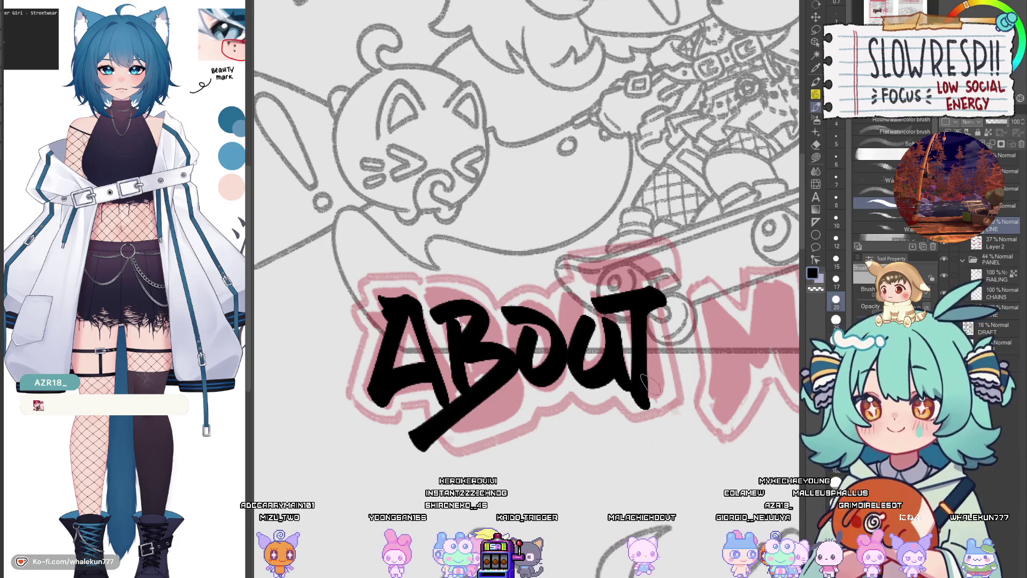
key("ctrl+z")
key("ctrl+z")
left_click_drag(650, 300, 647, 412)
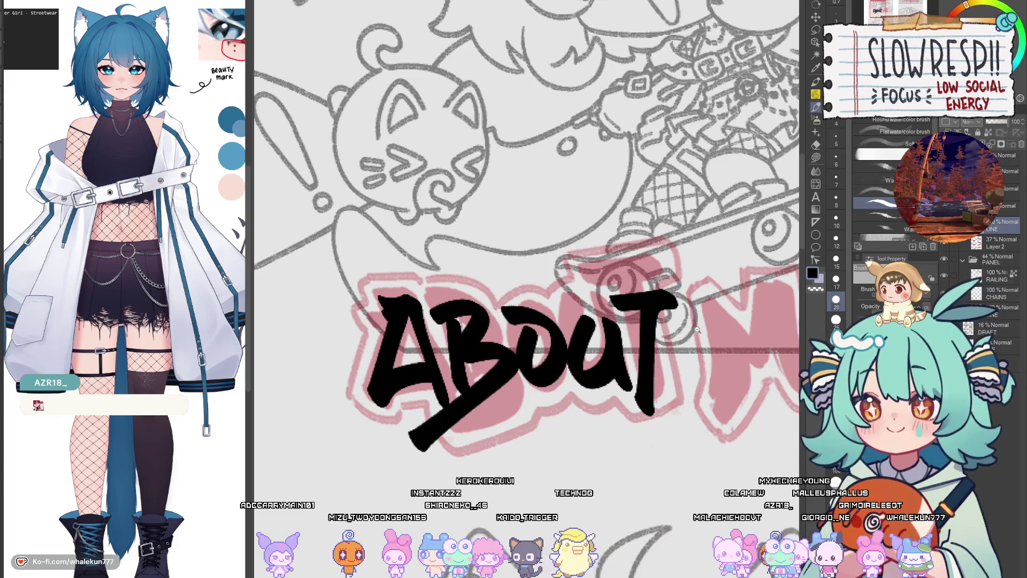
scroll(697, 330, "down", 5)
mouse_move(697, 330)
left_mouse_down()
mouse_move(577, 350)
mouse_move(594, 295)
mouse_move(636, 267)
mouse_move(661, 374)
left_mouse_up()
scroll(577, 349, "up", 5)
key("ctrl+z")
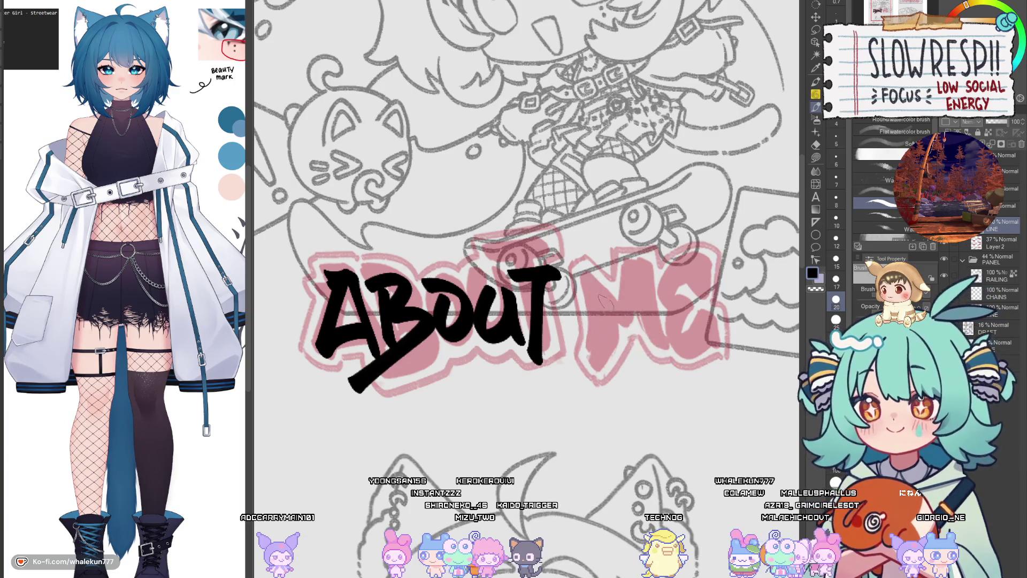
Step: Start the M after ABOUT, flipping the canvas horizontally to check the strokes
left_click_drag(582, 359, 612, 313)
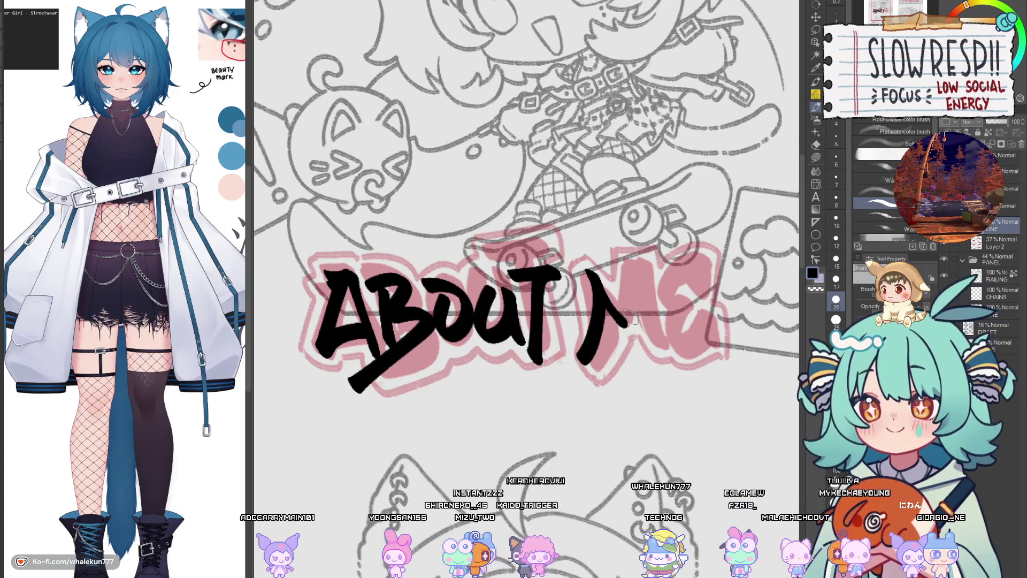
key("h")
left_click_drag(399, 354, 406, 274)
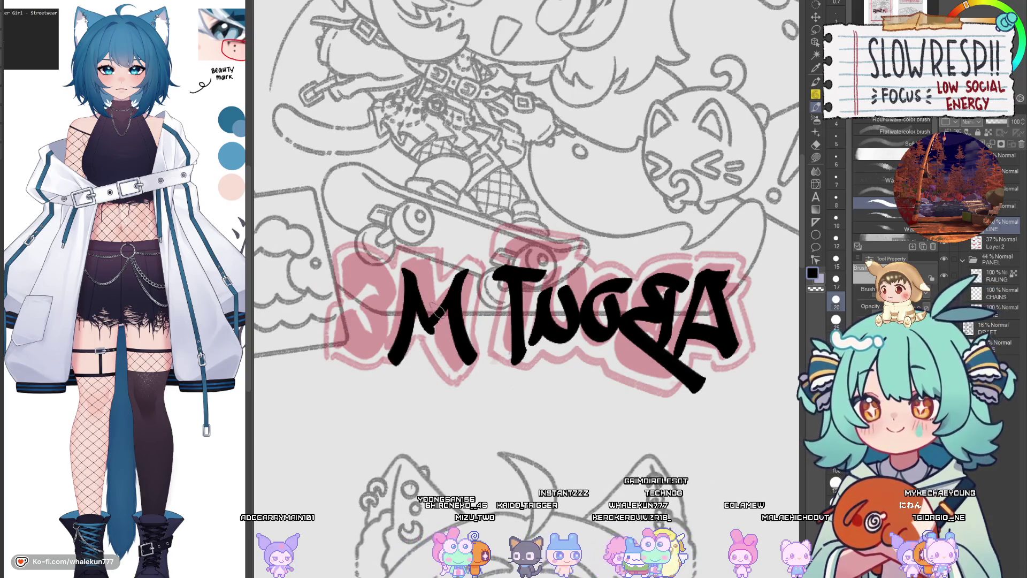
key("h")
key("h")
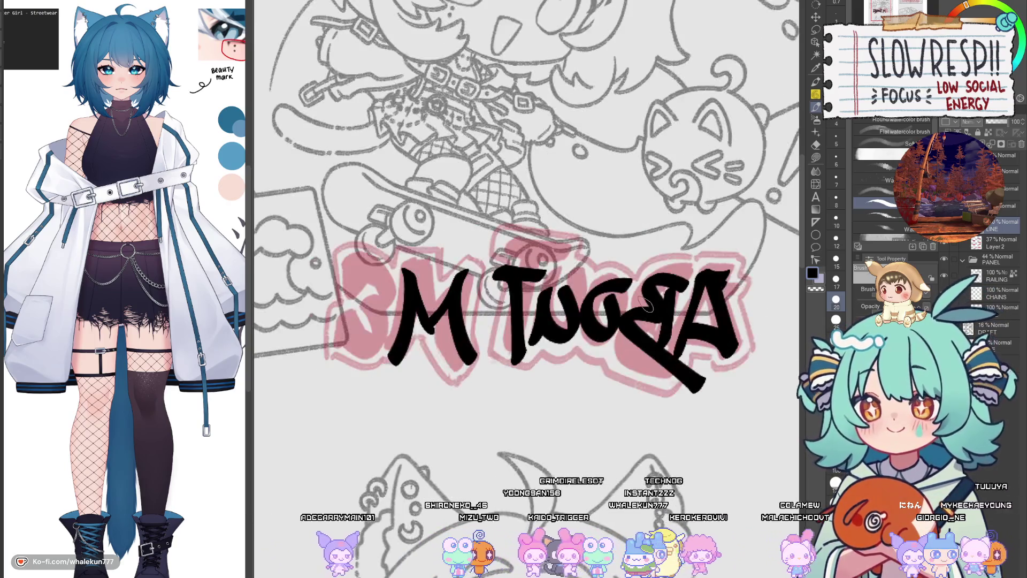
key("ctrl+z")
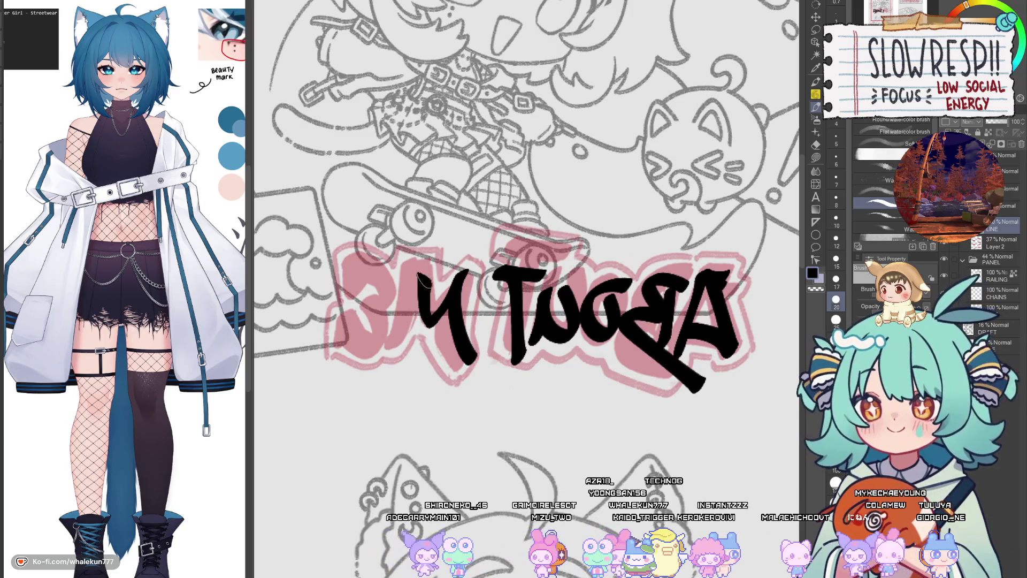
key("h")
key("ctrl+z")
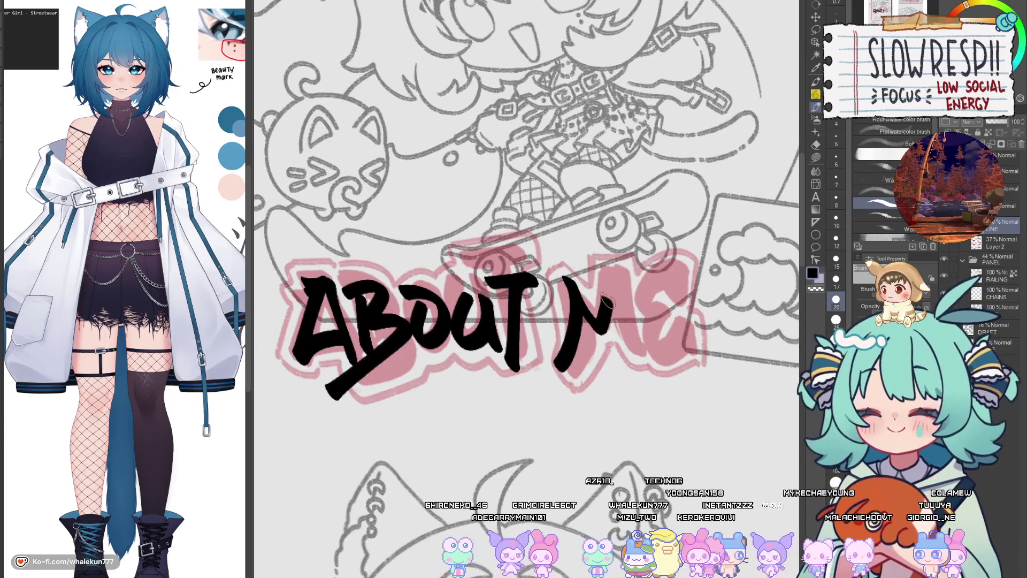
left_click_drag(610, 272, 622, 375)
key("ctrl+z")
key("ctrl+z")
key("ctrl+z")
Step: Redraw the M and try the E, undoing the unsatisfying N-shaped strokes
mouse_move(554, 366)
left_mouse_down()
mouse_move(570, 281)
mouse_move(613, 276)
left_mouse_up()
key("ctrl+z")
mouse_move(556, 377)
left_mouse_down()
mouse_move(571, 325)
mouse_move(595, 335)
mouse_move(613, 278)
left_mouse_up()
key("ctrl+z")
mouse_move(559, 375)
left_mouse_down()
mouse_move(573, 307)
mouse_move(604, 306)
mouse_move(620, 372)
mouse_move(580, 320)
mouse_move(610, 284)
mouse_move(632, 348)
left_mouse_up()
key("ctrl+z")
key("ctrl+z")
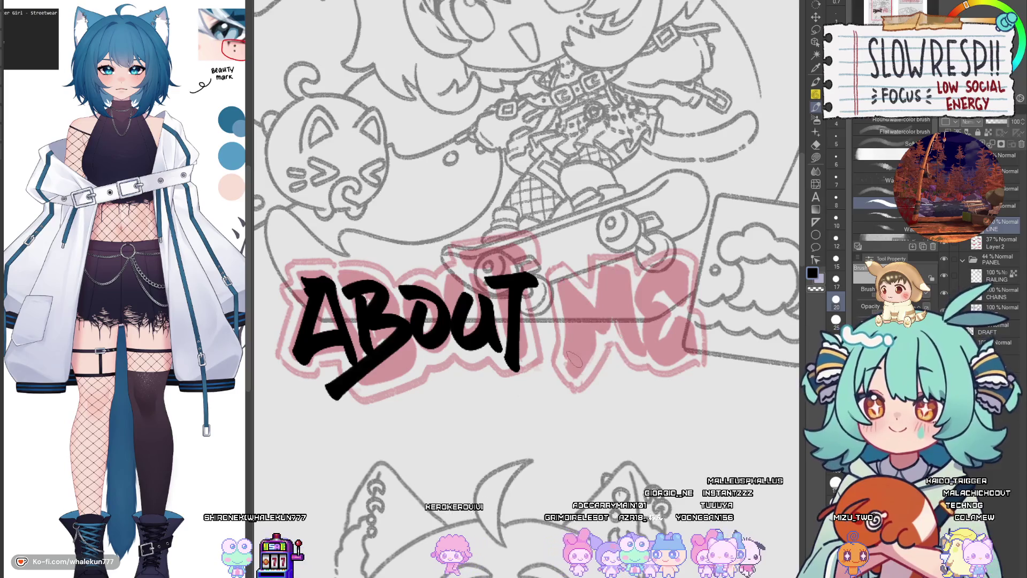
key("ctrl+z")
mouse_move(569, 369)
left_mouse_down()
mouse_move(575, 342)
mouse_move(598, 320)
mouse_move(633, 345)
left_mouse_up()
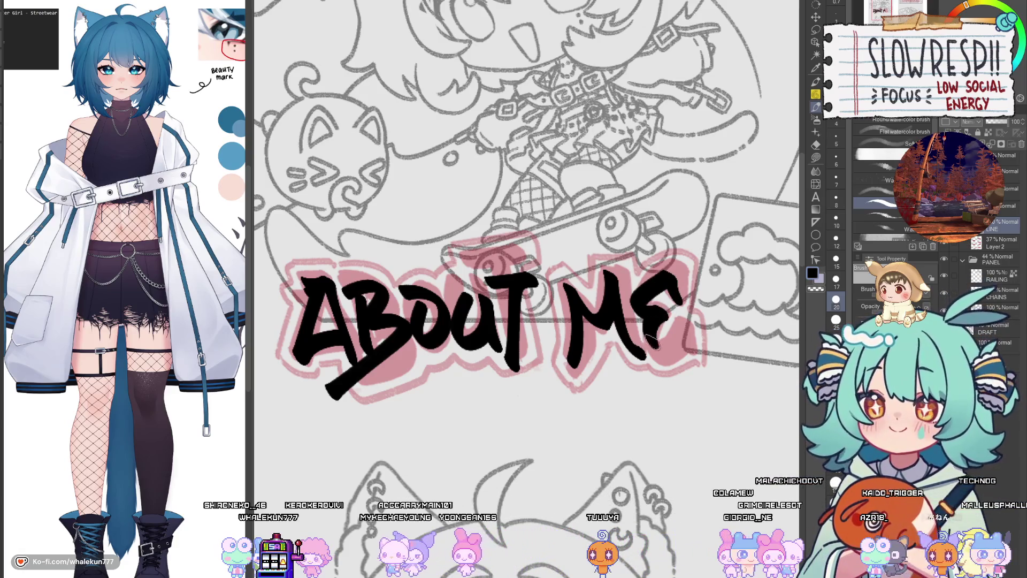
key("ctrl+z")
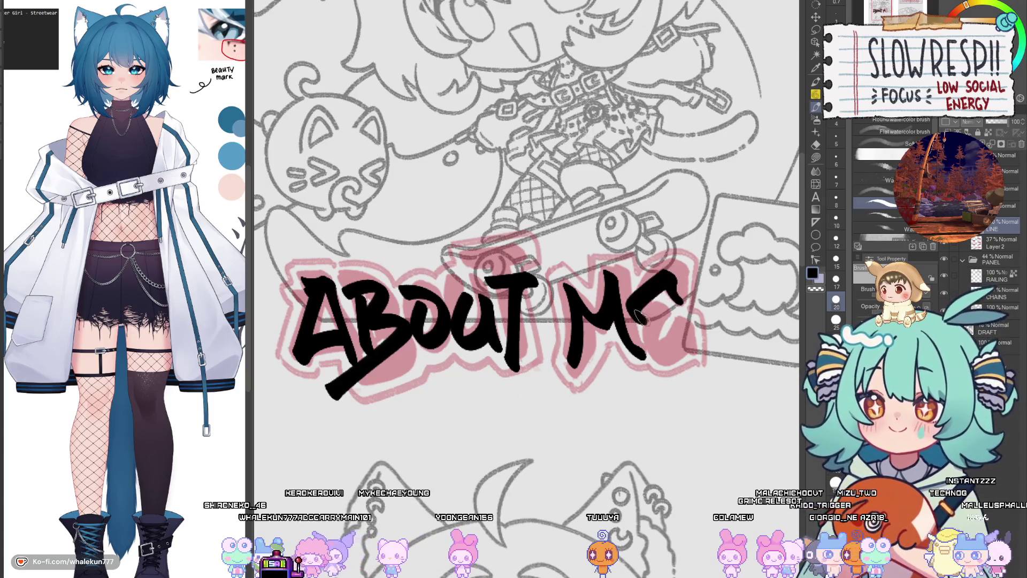
mouse_move(640, 317)
left_mouse_down()
mouse_move(684, 358)
mouse_move(690, 324)
mouse_move(704, 350)
mouse_move(694, 337)
left_mouse_up()
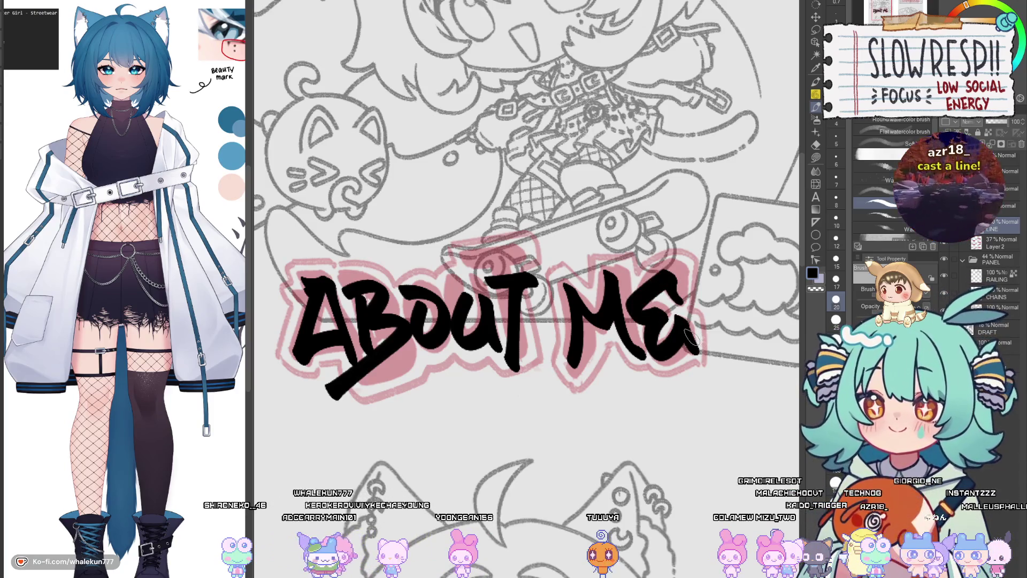
key("ctrl+z")
key("ctrl+z")
key("ctrl+z")
Step: Ink the M's legs and middle stroke, then the final E to complete ABOUT ME
left_click_drag(557, 361, 572, 283)
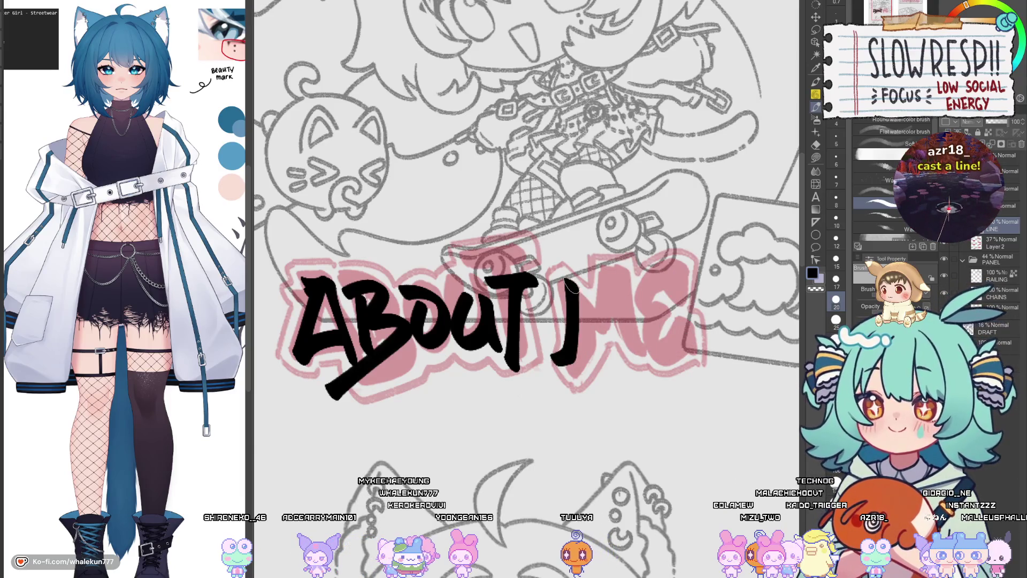
key("ctrl+z")
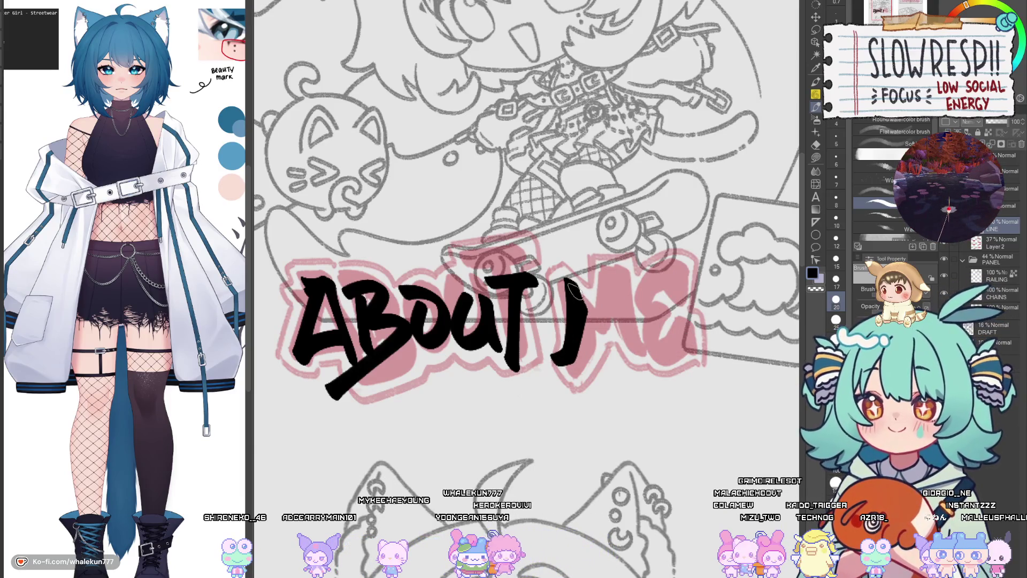
key("ctrl+z")
key("ctrl+z")
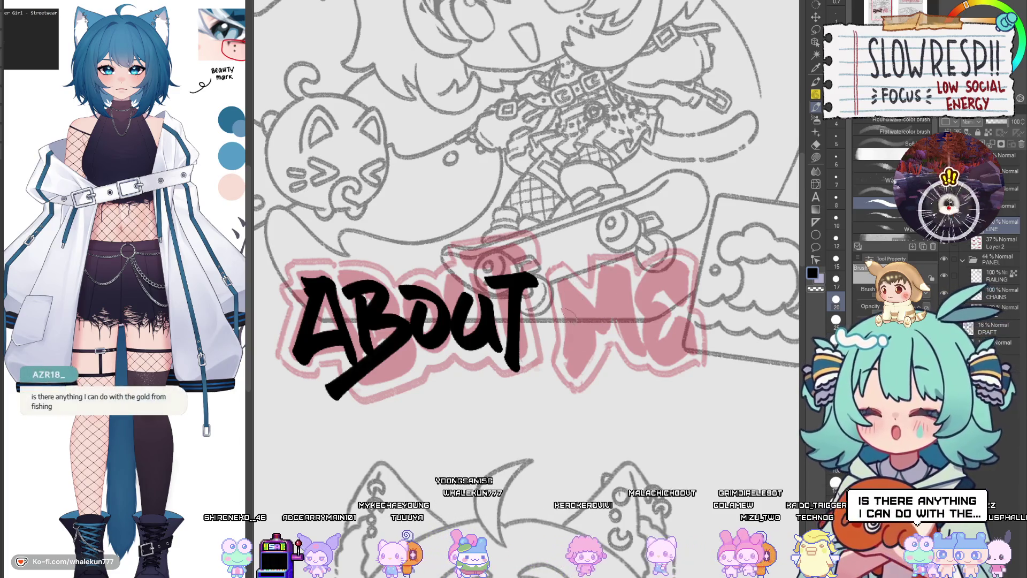
left_click_drag(568, 292, 582, 329)
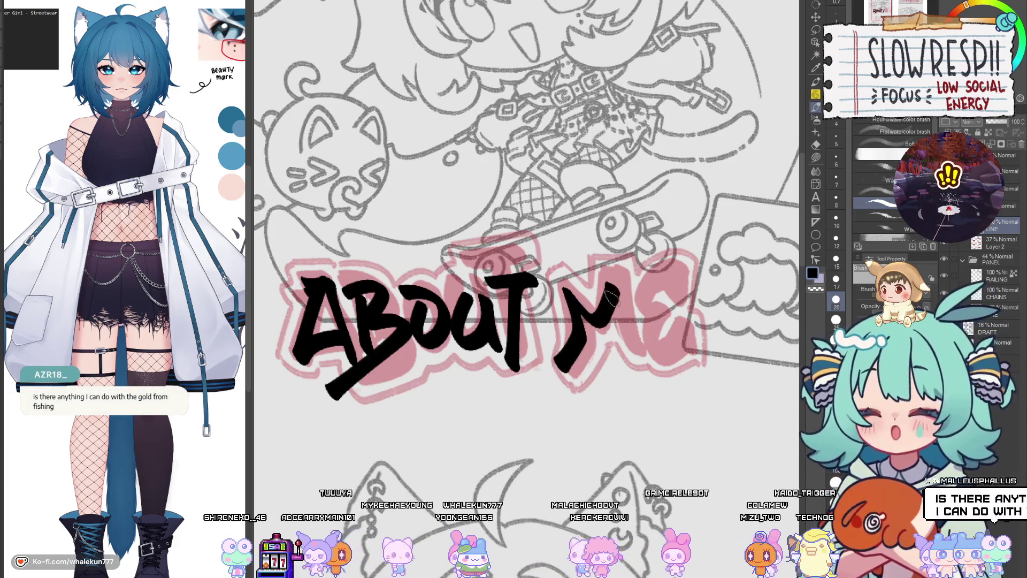
left_click_drag(613, 298, 616, 377)
key("ctrl+z")
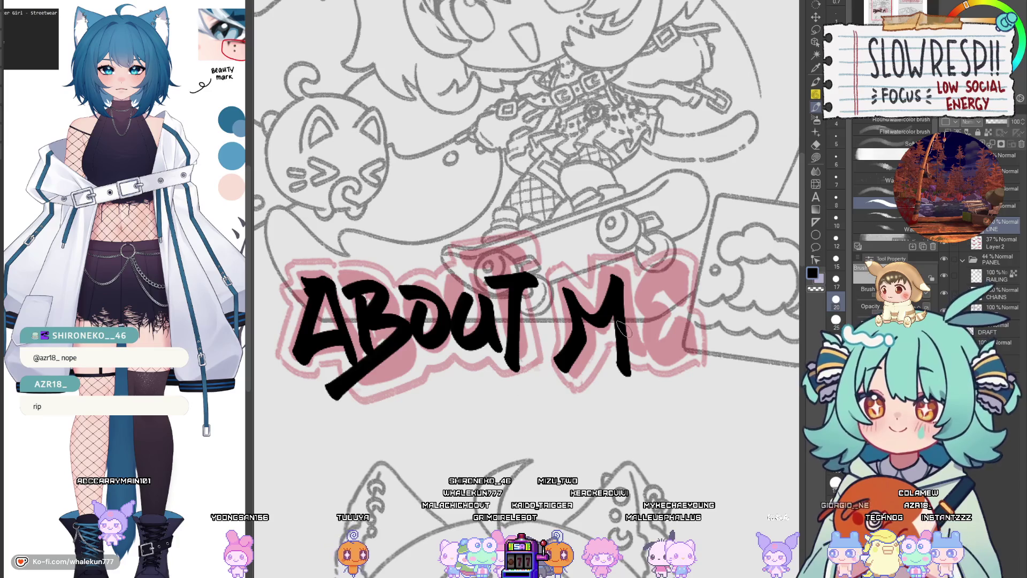
scroll(605, 316, "down", 1)
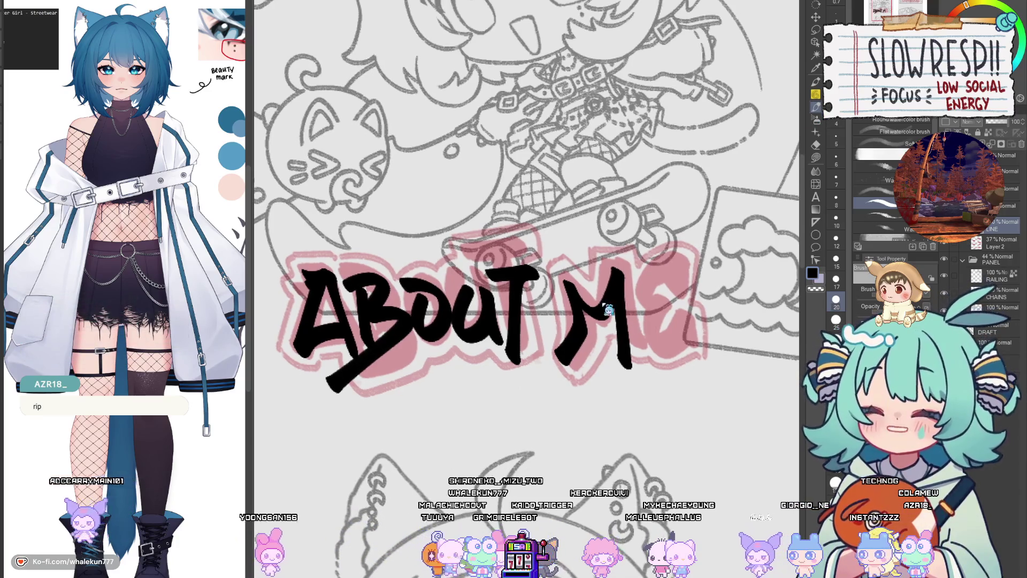
key("ctrl+z")
mouse_move(572, 315)
left_mouse_down()
mouse_move(602, 291)
mouse_move(616, 343)
left_mouse_up()
key("ctrl+z")
left_click_drag(615, 277, 647, 362)
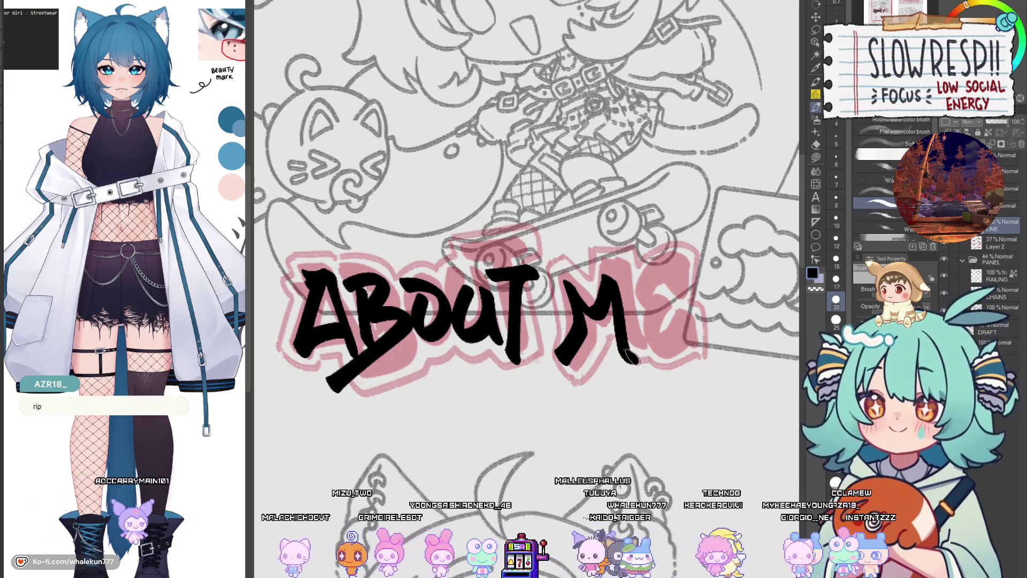
mouse_move(636, 289)
left_mouse_down()
mouse_move(671, 299)
mouse_move(637, 329)
mouse_move(673, 320)
mouse_move(676, 350)
left_mouse_up()
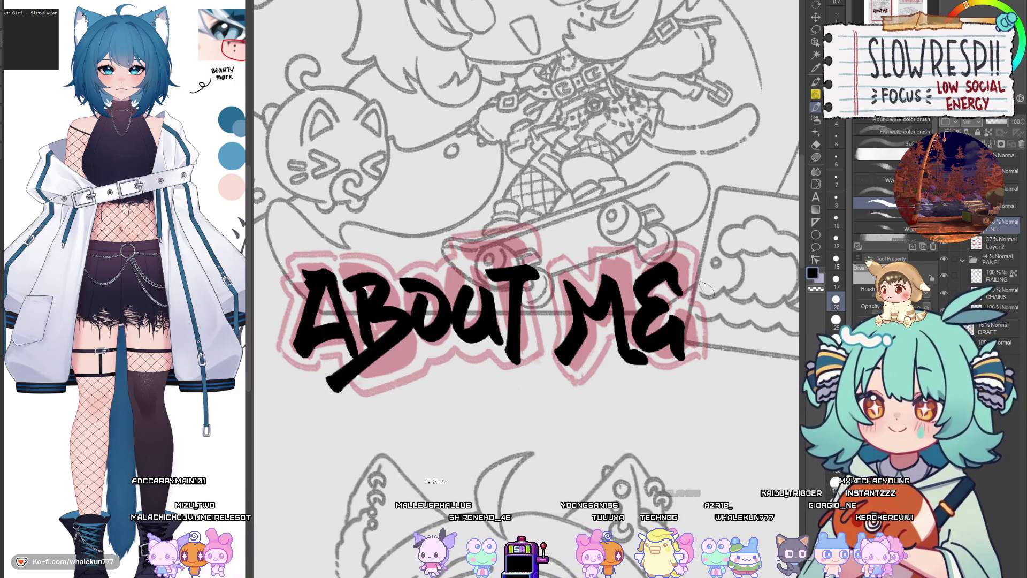
scroll(701, 283, "down", 5)
scroll(701, 283, "up", 3)
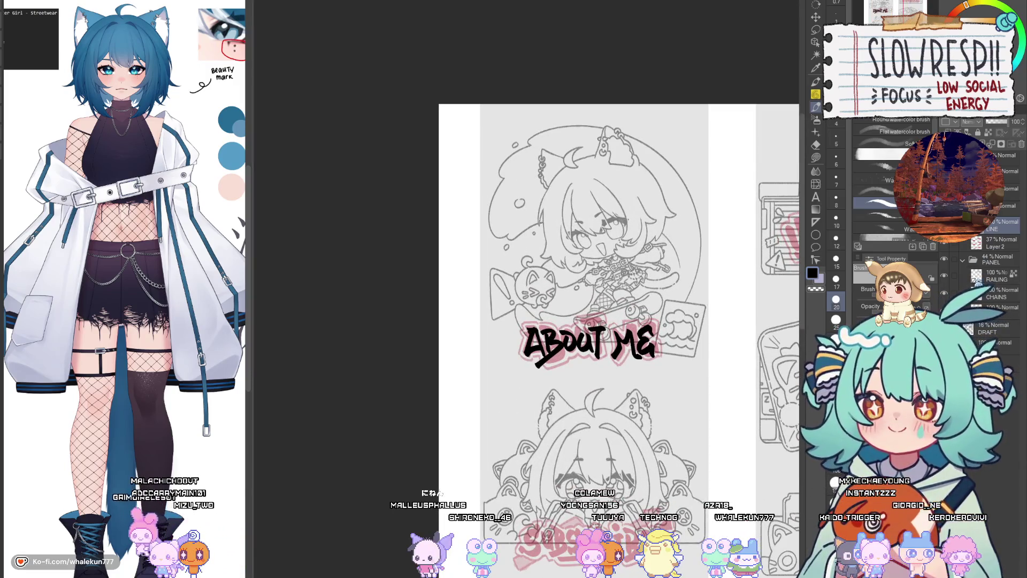
Step: Hide the pink draft sketch layer beneath the ABOUT ME lettering
left_click(944, 327)
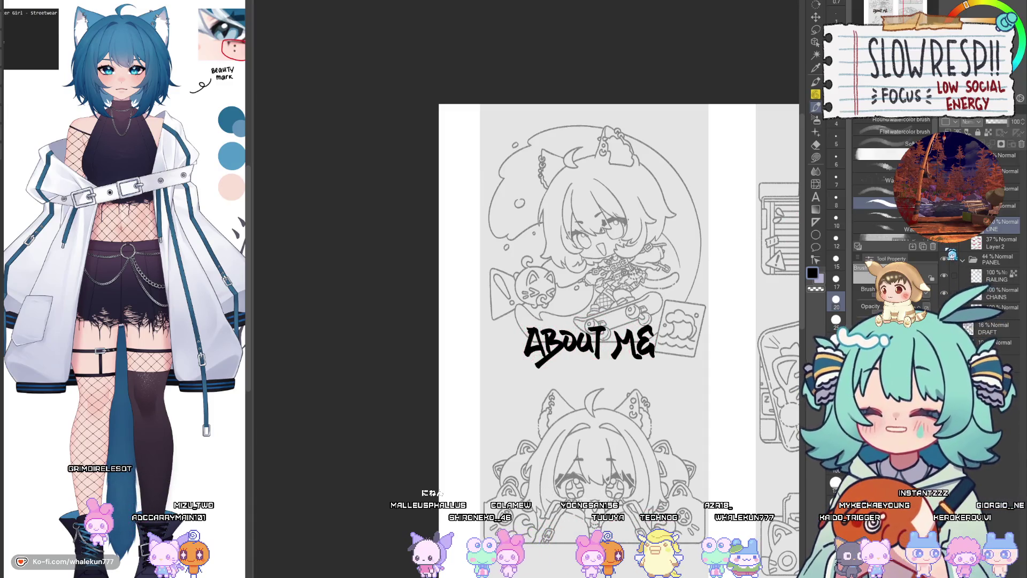
scroll(649, 347, "up", 3)
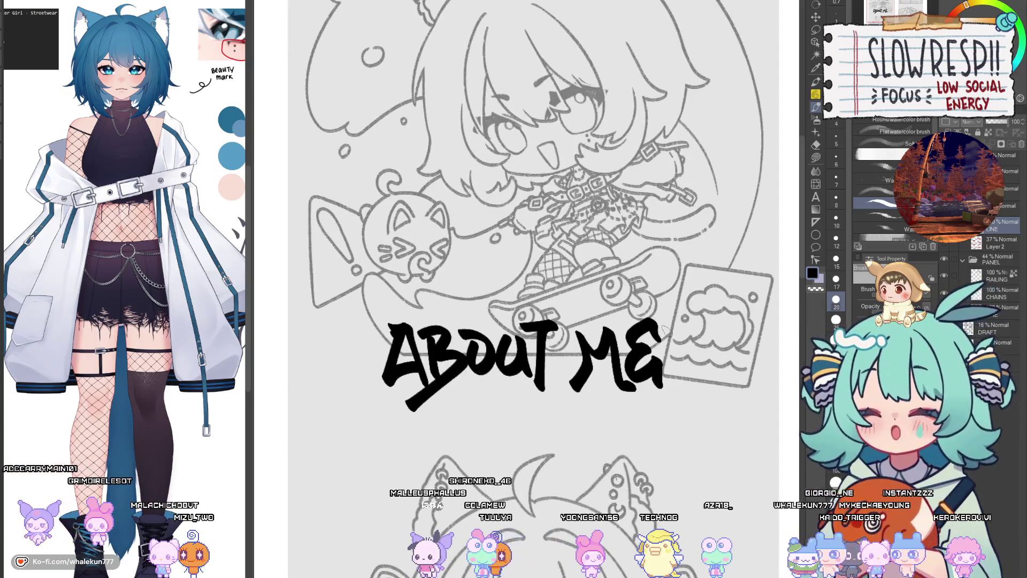
key("ctrl+z")
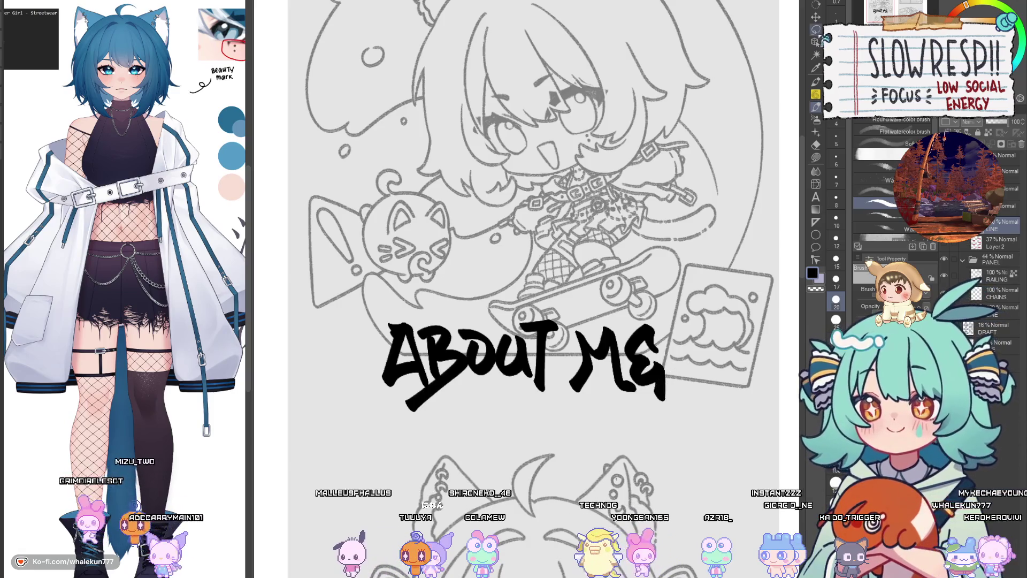
Step: Lasso the E, nudge it slightly to the right, and deselect
left_click(815, 30)
left_click_drag(642, 288, 588, 289)
key("k")
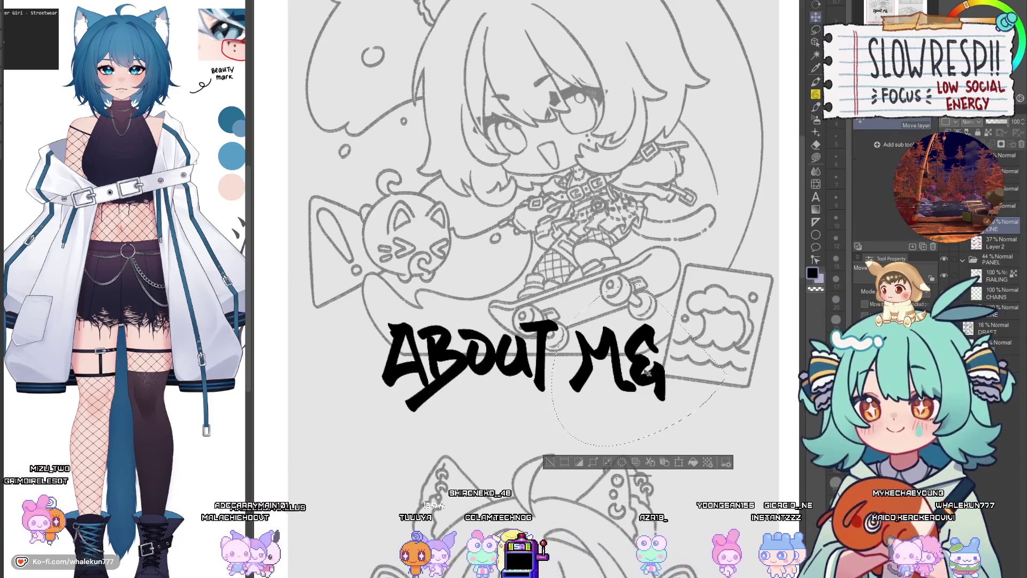
left_click_drag(648, 372, 650, 375)
key("ctrl+d")
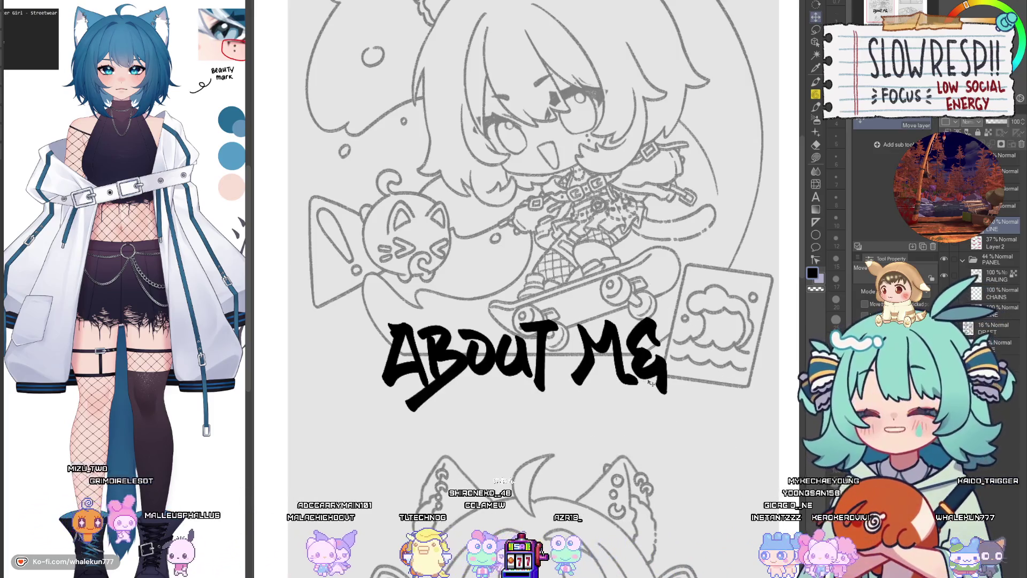
Step: Scroll down to the Subscribe panel and select the soft pencil sub tool
scroll(642, 321, "down", 2)
scroll(631, 214, "down", 3)
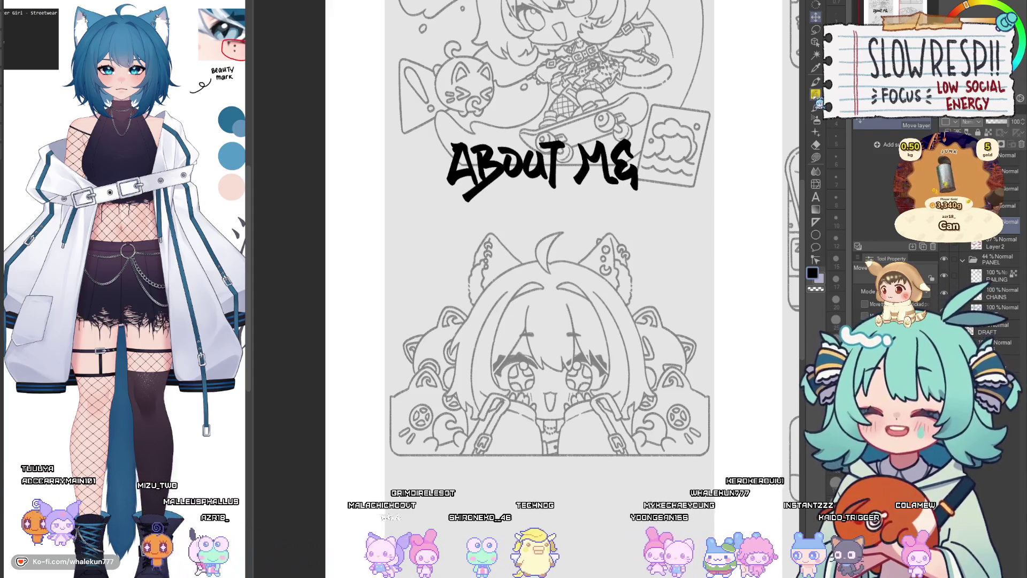
key("p")
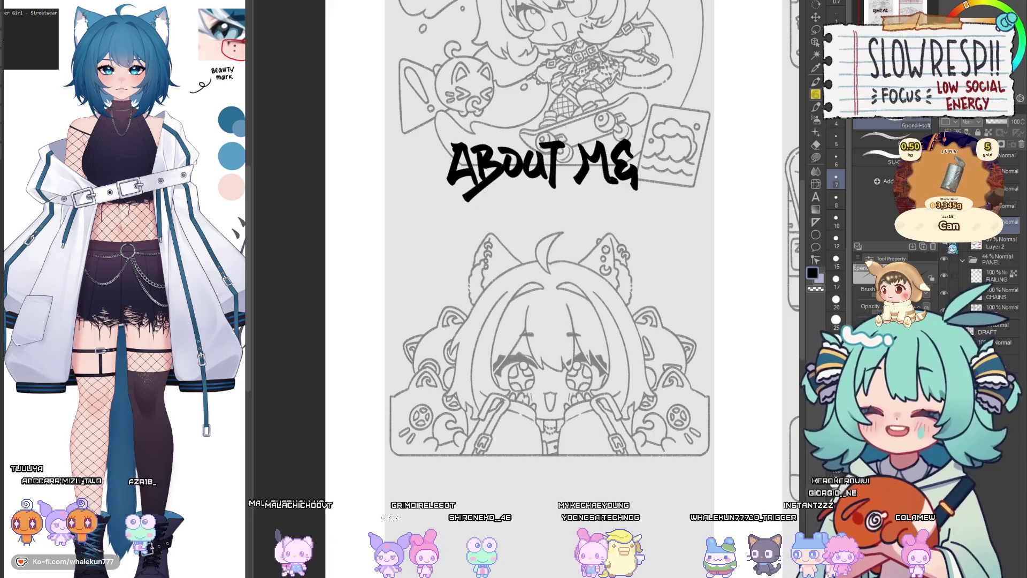
scroll(510, 256, "down", 3)
Step: Ink black S, U and B brush letters over the pink Subscribe sketch, redoing weak strokes
scroll(511, 257, "up", 5)
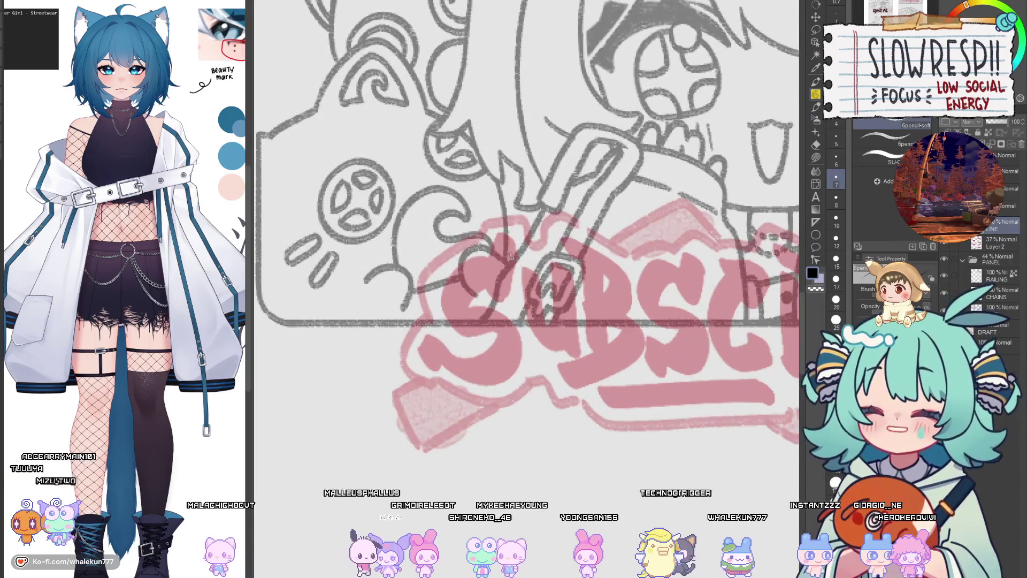
key("b")
mouse_move(511, 244)
left_mouse_down()
mouse_move(478, 273)
mouse_move(508, 332)
mouse_move(444, 380)
left_mouse_up()
left_click_drag(423, 343, 445, 383)
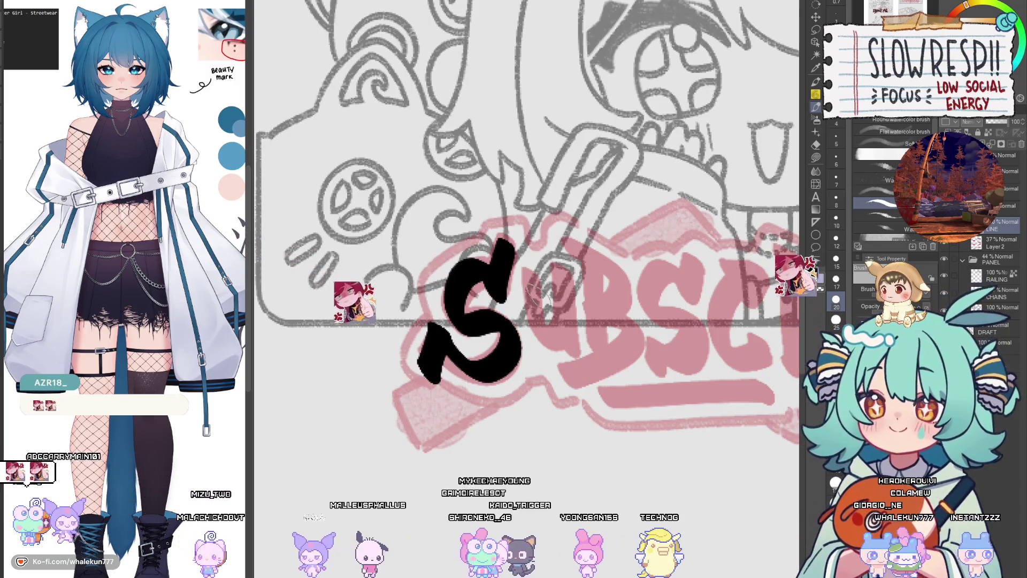
key("ctrl+z")
key("ctrl+z")
mouse_move(508, 243)
left_mouse_down()
mouse_move(484, 262)
mouse_move(513, 315)
mouse_move(461, 375)
left_mouse_up()
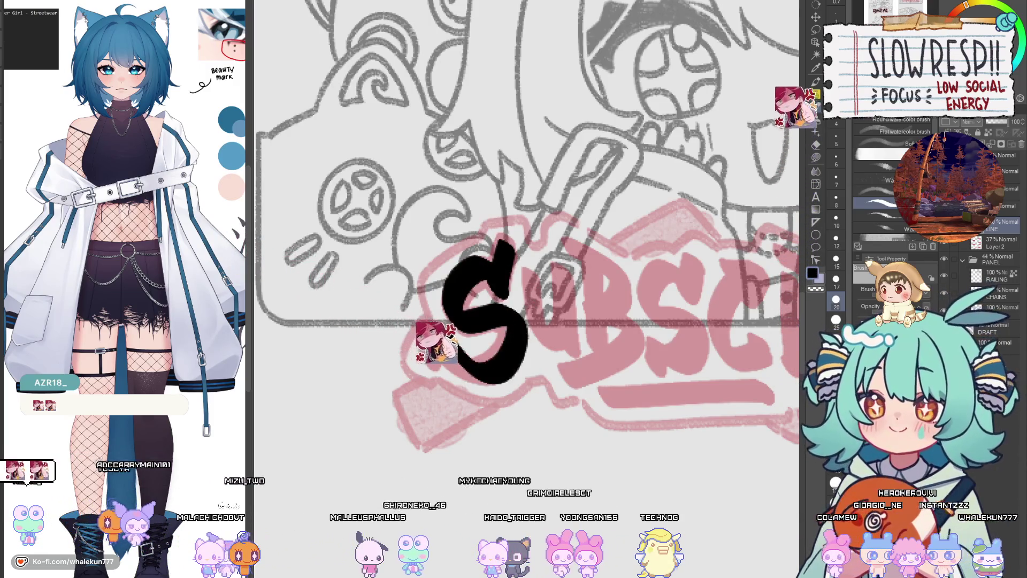
left_click_drag(433, 328, 439, 382)
left_click_drag(543, 276, 581, 327)
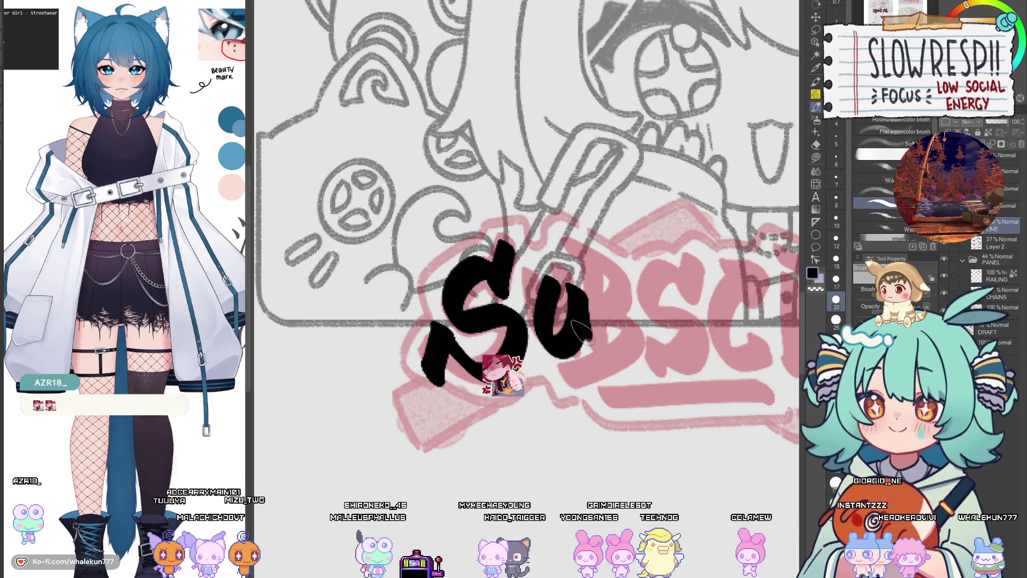
key("ctrl+z")
mouse_move(562, 278)
left_mouse_down()
mouse_move(538, 356)
mouse_move(586, 364)
left_mouse_up()
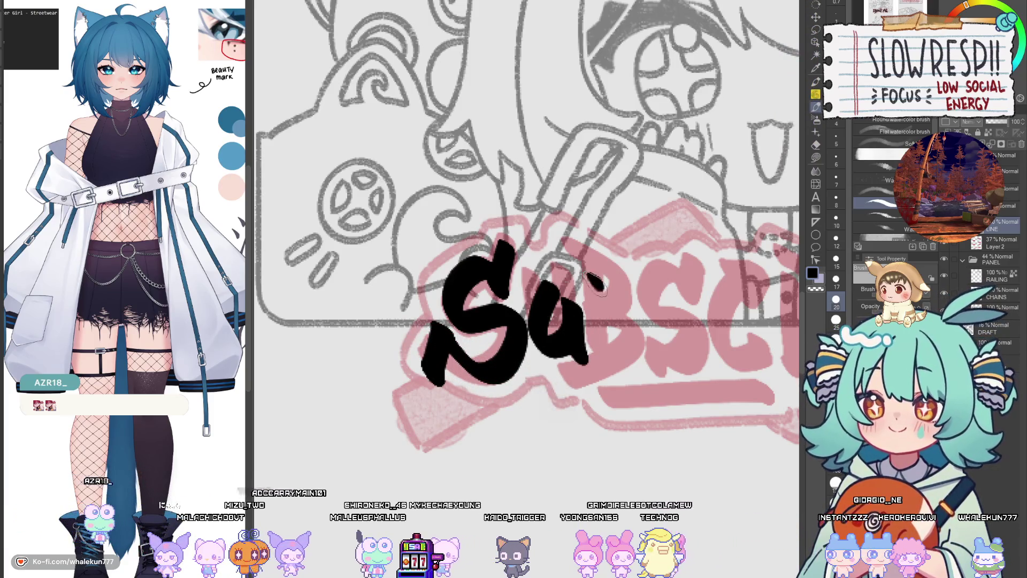
left_click_drag(598, 274, 605, 364)
left_click_drag(567, 262, 639, 297)
key("ctrl+z")
mouse_move(567, 240)
left_mouse_down()
mouse_move(589, 262)
mouse_move(607, 320)
mouse_move(588, 393)
mouse_move(559, 410)
left_mouse_up()
mouse_move(697, 279)
left_mouse_down()
mouse_move(594, 321)
mouse_move(602, 394)
left_mouse_up()
Step: Ink the second S after SUB, retrying it several times until the shape works
key("ctrl+z")
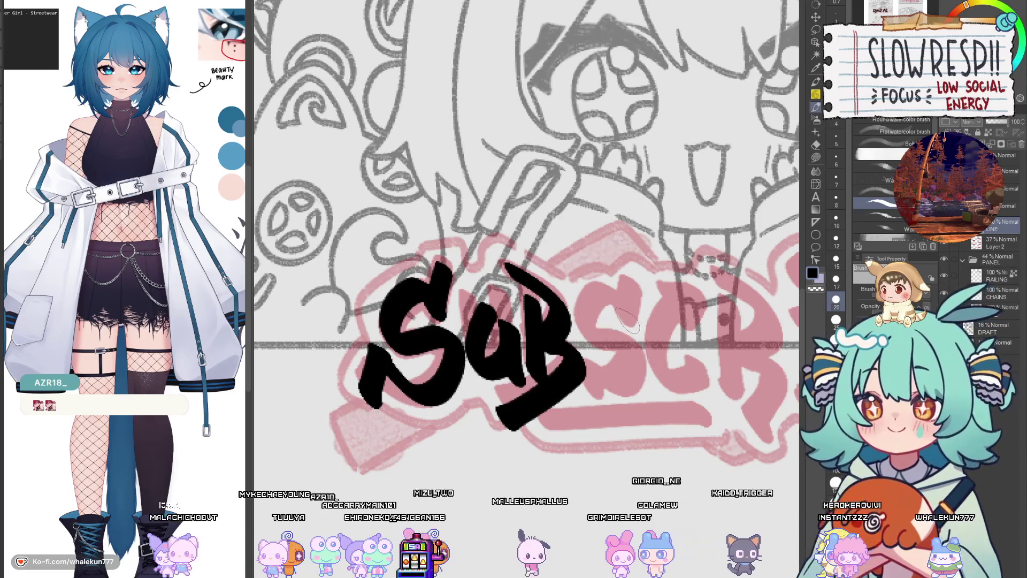
mouse_move(620, 313)
left_mouse_down()
mouse_move(626, 358)
mouse_move(594, 396)
left_mouse_up()
key("ctrl+z")
mouse_move(605, 294)
left_mouse_down()
mouse_move(634, 329)
mouse_move(631, 354)
mouse_move(583, 388)
left_mouse_up()
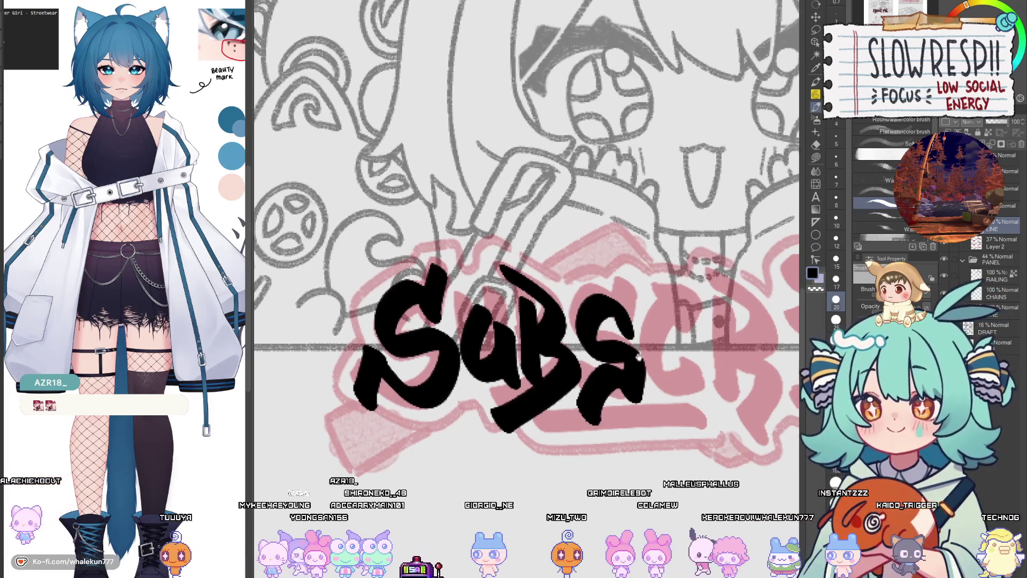
key("ctrl+z")
mouse_move(615, 308)
left_mouse_down()
mouse_move(573, 342)
mouse_move(615, 385)
mouse_move(559, 412)
left_mouse_up()
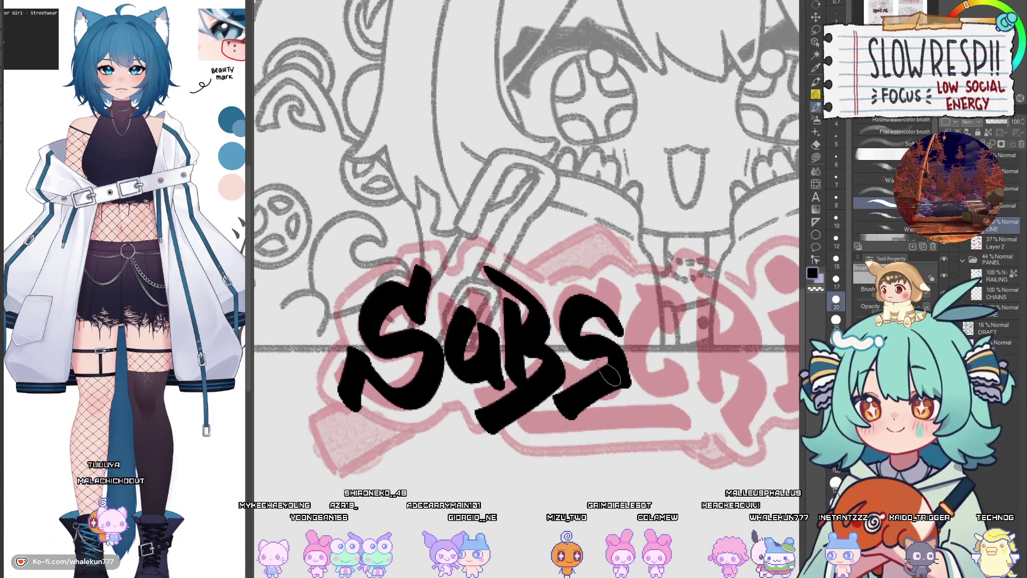
key("ctrl+z")
mouse_move(621, 300)
left_mouse_down()
mouse_move(583, 327)
mouse_move(621, 374)
mouse_move(583, 407)
left_mouse_up()
key("ctrl+z")
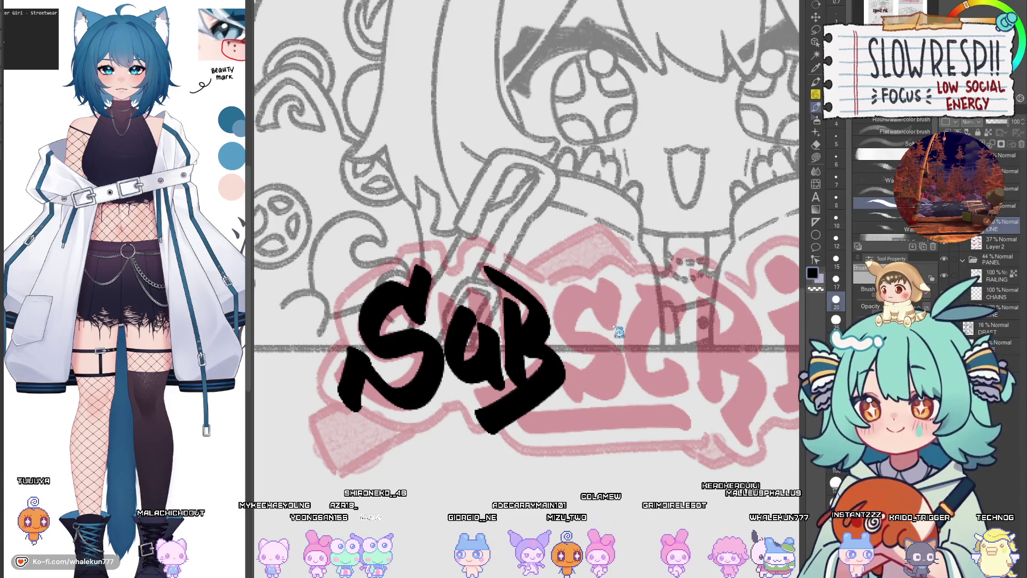
mouse_move(588, 297)
left_mouse_down()
mouse_move(615, 364)
mouse_move(567, 407)
mouse_move(604, 324)
mouse_move(613, 374)
mouse_move(569, 398)
left_mouse_up()
key("ctrl+z")
key("ctrl+z")
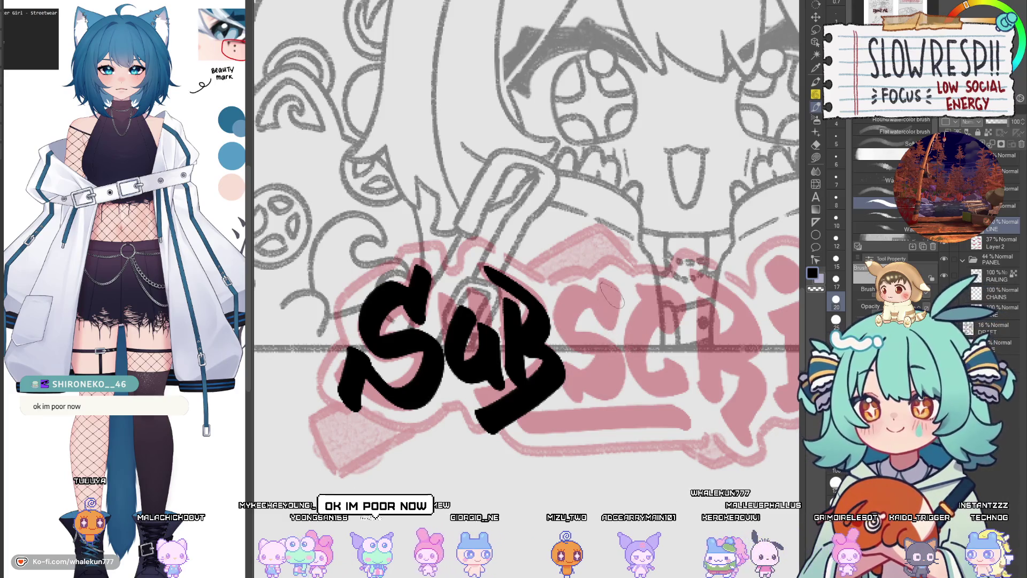
mouse_move(599, 302)
left_mouse_down()
mouse_move(623, 363)
mouse_move(583, 383)
left_mouse_up()
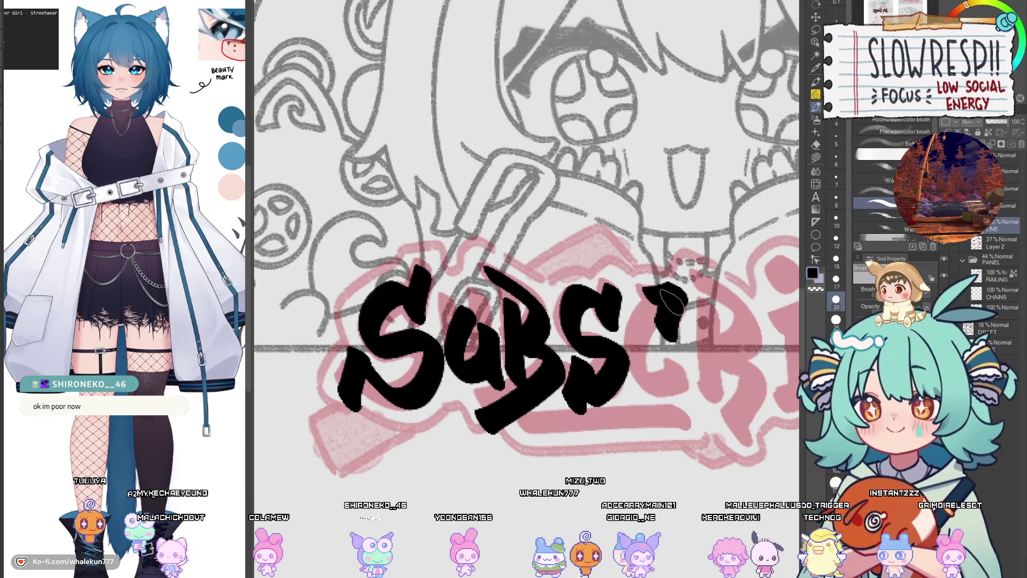
Step: Add the C and the R, reworking the R's loop and leg strokes
key("ctrl+z")
left_click_drag(669, 294, 693, 369)
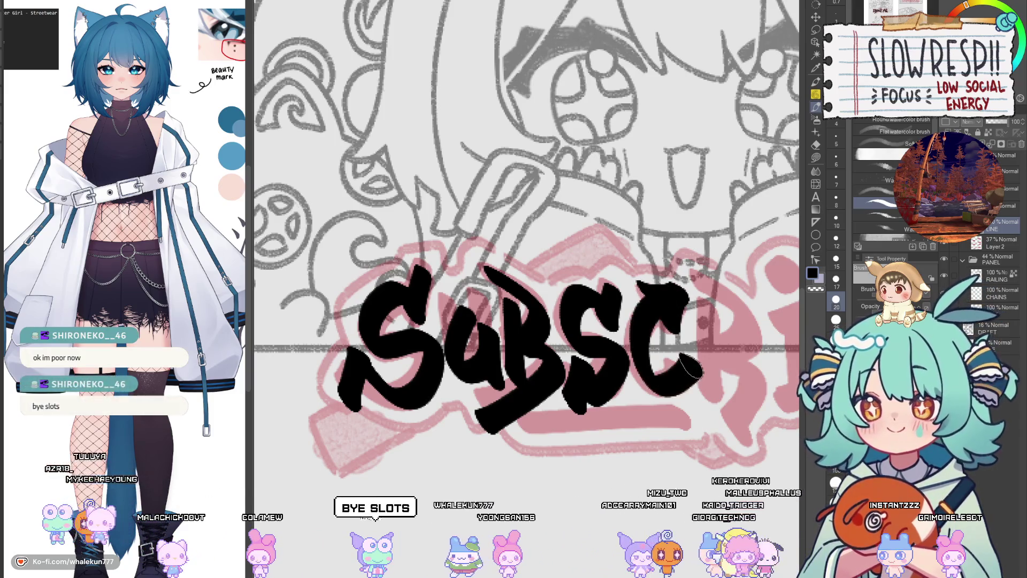
mouse_move(725, 318)
left_mouse_down()
mouse_move(639, 334)
mouse_move(642, 404)
left_mouse_up()
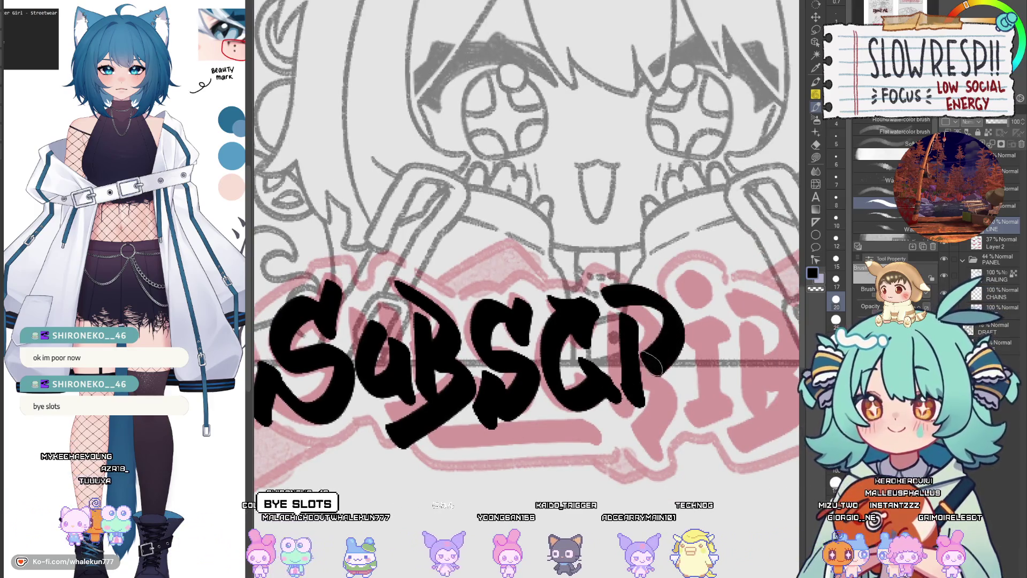
key("ctrl+z")
left_click(616, 292)
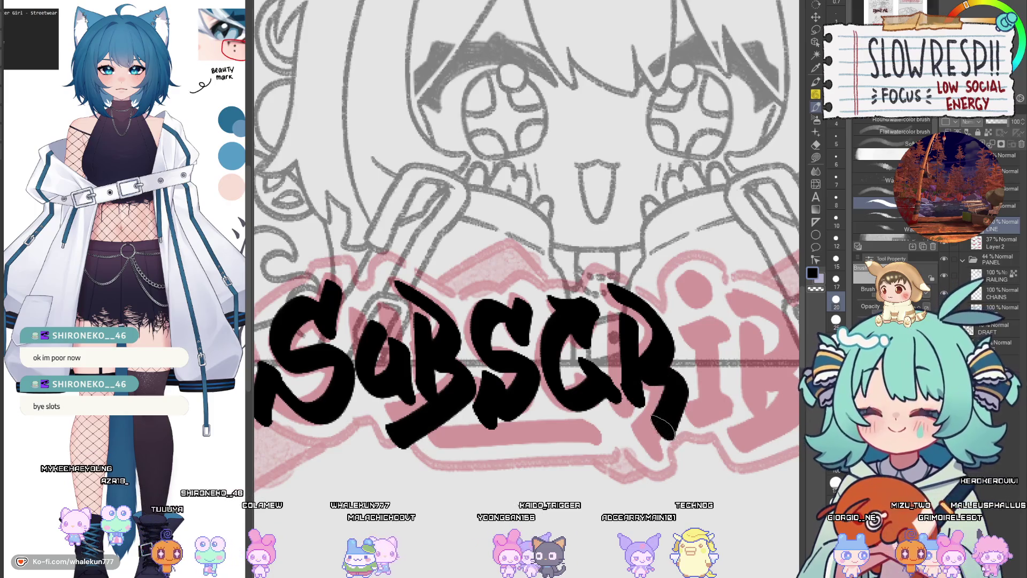
key("ctrl+z")
mouse_move(607, 289)
left_mouse_down()
mouse_move(650, 303)
mouse_move(650, 372)
left_mouse_up()
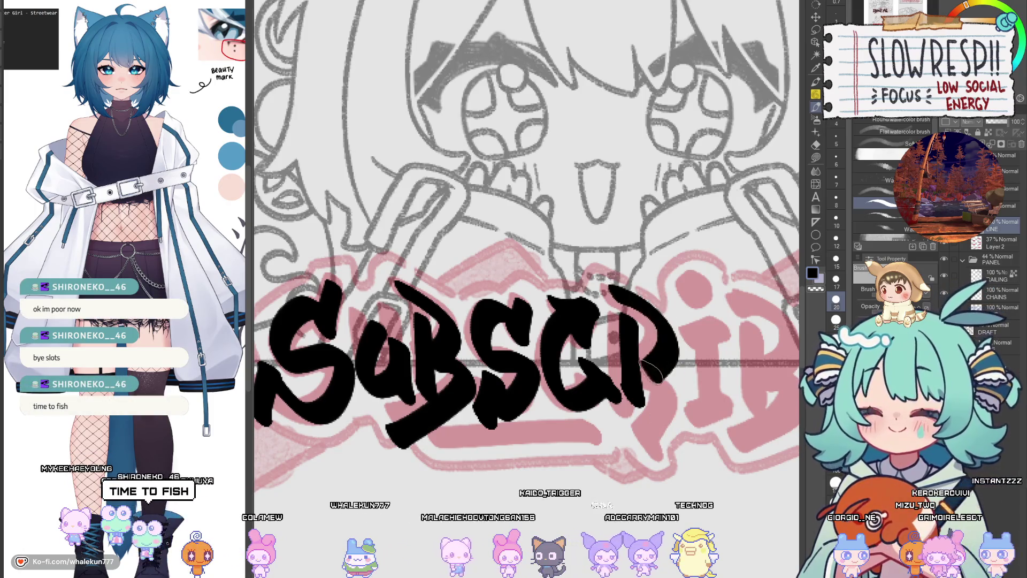
key("ctrl+z")
mouse_move(607, 289)
left_mouse_down()
mouse_move(677, 348)
mouse_move(687, 391)
mouse_move(663, 436)
left_mouse_up()
key("ctrl+z")
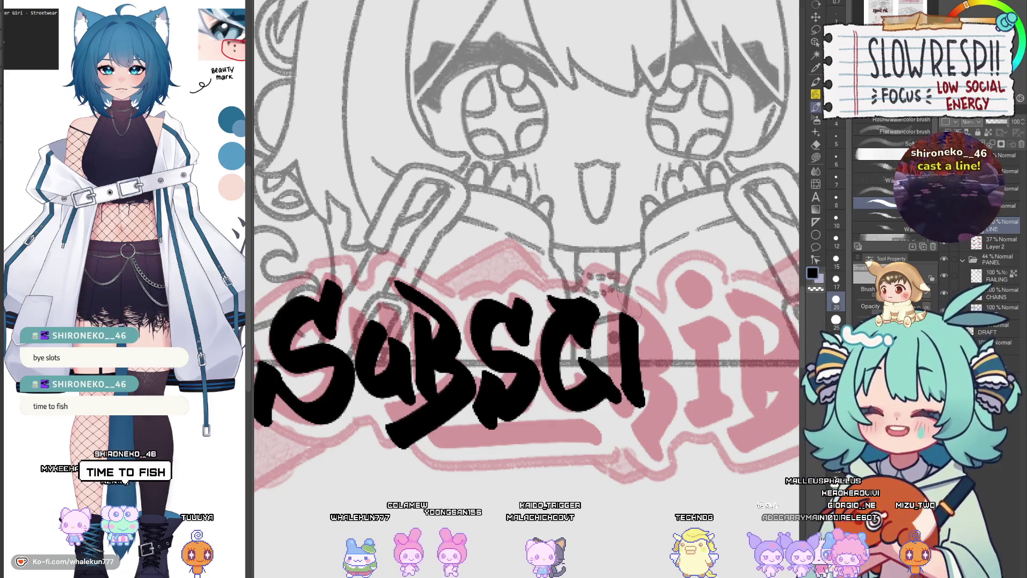
mouse_move(610, 286)
left_mouse_down()
mouse_move(663, 320)
mouse_move(649, 382)
mouse_move(661, 316)
mouse_move(649, 382)
mouse_move(621, 302)
mouse_move(654, 372)
left_mouse_up()
key("ctrl+z")
key("ctrl+z")
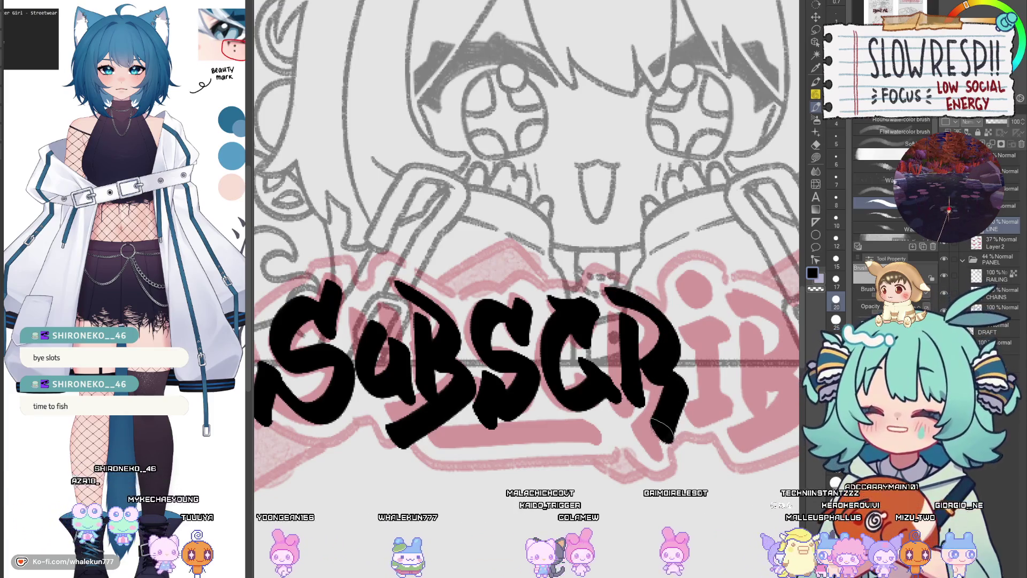
scroll(697, 374, "down", 5)
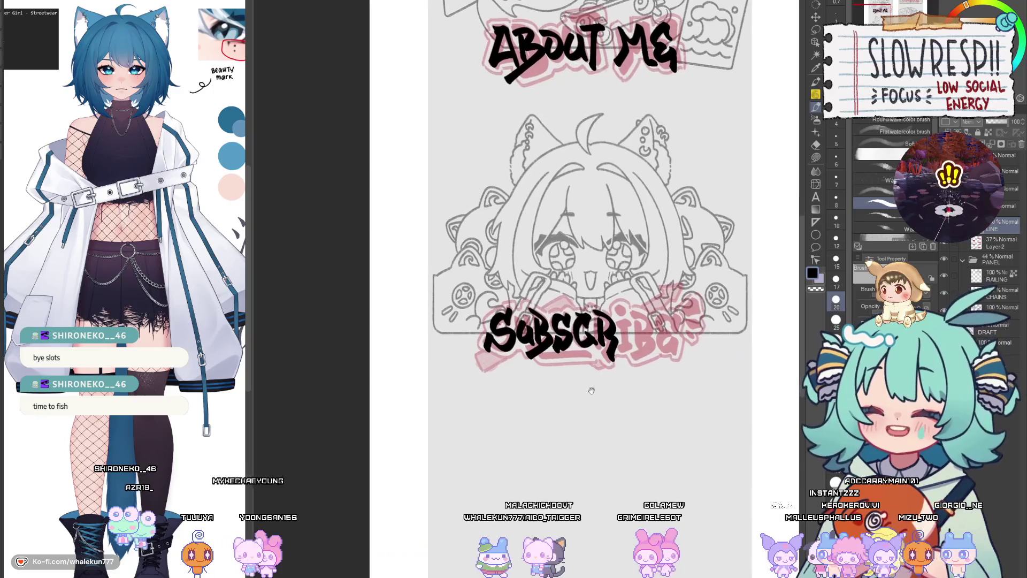
Step: Ink the I, B and curved E after SUBSCR to complete SUBSCRIBE
scroll(663, 324, "up", 5)
mouse_move(586, 384)
left_mouse_down()
mouse_move(629, 375)
mouse_move(597, 457)
left_mouse_up()
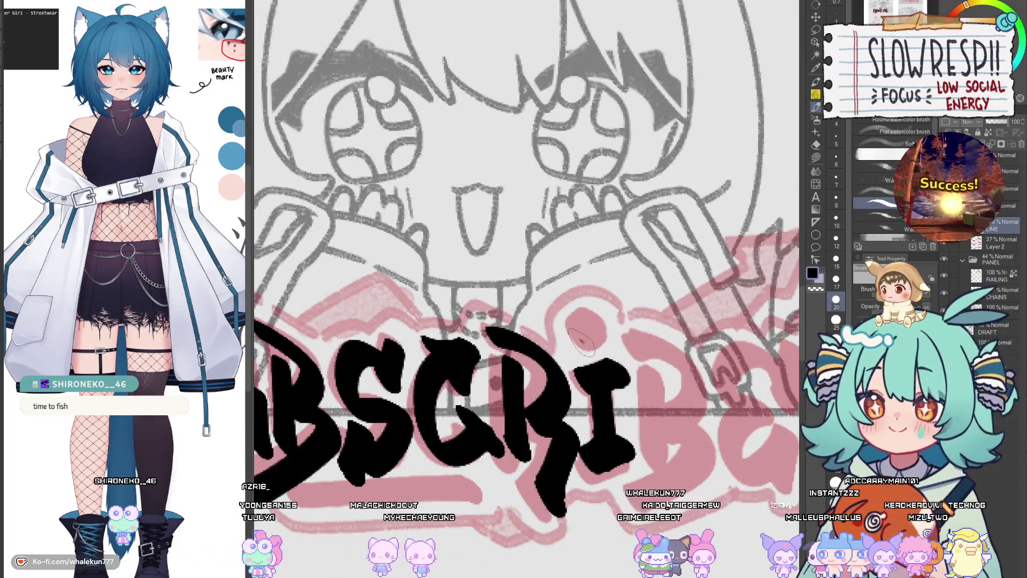
mouse_move(577, 327)
left_mouse_down()
mouse_move(588, 337)
mouse_move(577, 313)
left_mouse_up()
left_click_drag(610, 342, 625, 436)
mouse_move(591, 321)
left_mouse_down()
mouse_move(629, 399)
mouse_move(636, 339)
mouse_move(642, 407)
mouse_move(612, 458)
left_mouse_up()
key("ctrl+z")
left_click_drag(640, 313, 663, 353)
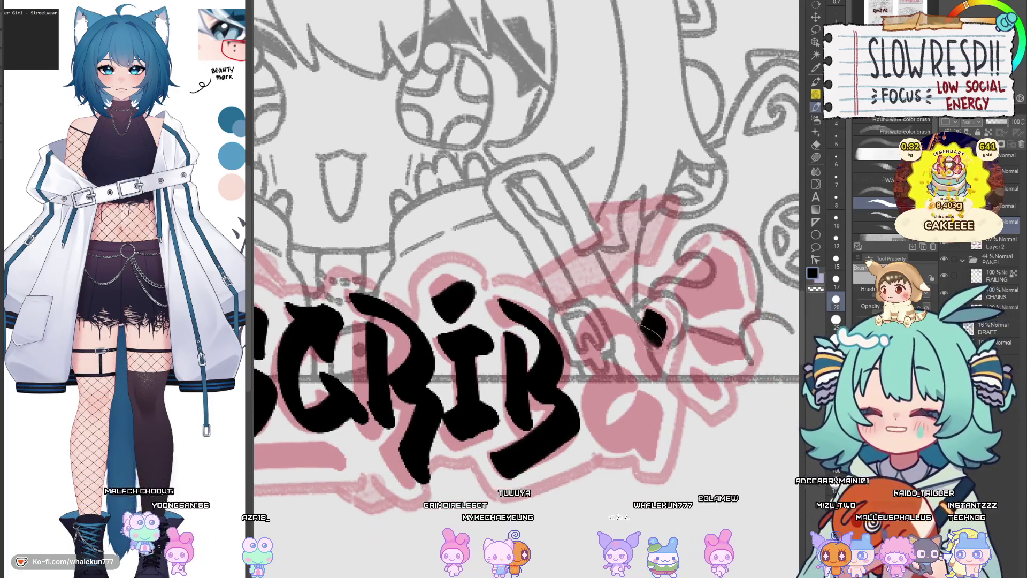
mouse_move(578, 343)
left_mouse_down()
mouse_move(645, 311)
mouse_move(605, 428)
mouse_move(660, 428)
mouse_move(669, 455)
left_mouse_up()
key("ctrl+z")
key("ctrl+z")
key("ctrl+z")
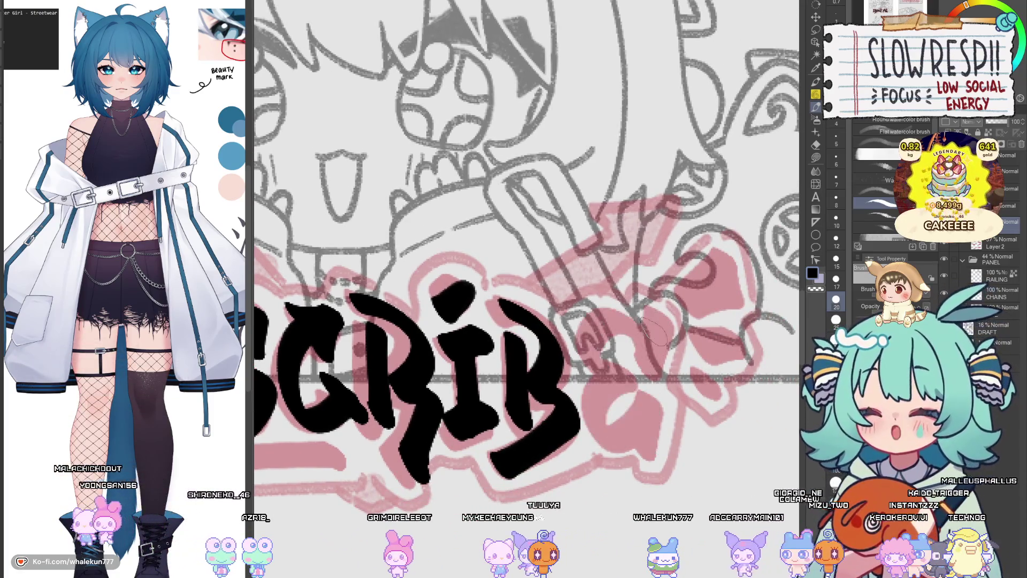
mouse_move(640, 316)
left_mouse_down()
mouse_move(663, 370)
mouse_move(586, 347)
left_mouse_up()
left_click_drag(593, 358, 655, 444)
left_click_drag(632, 396, 666, 460)
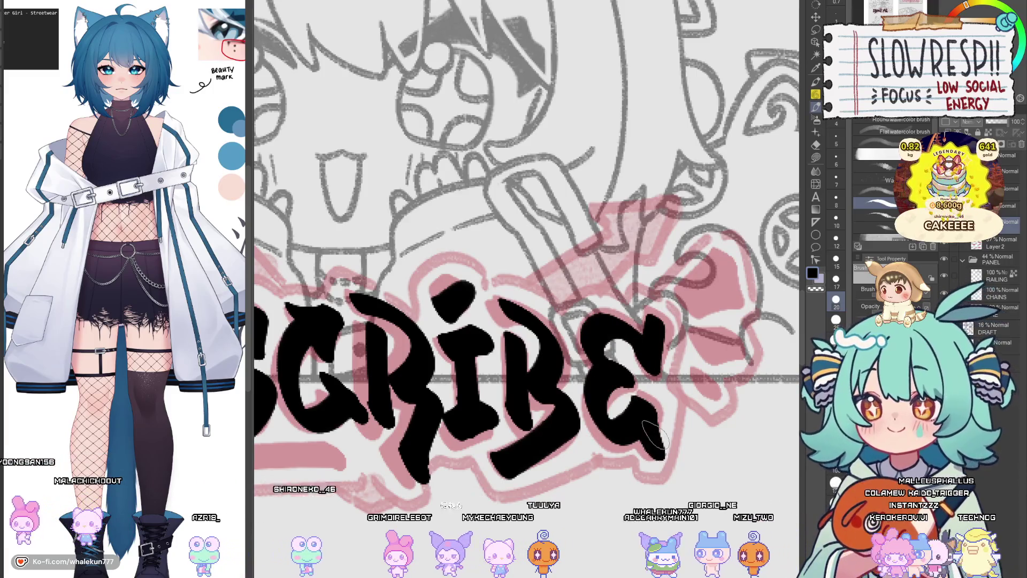
Step: Fit the page to check the lettering and extend the underline beneath SUBSCRIBE to the right
key("ctrl+0")
scroll(631, 353, "up", 5)
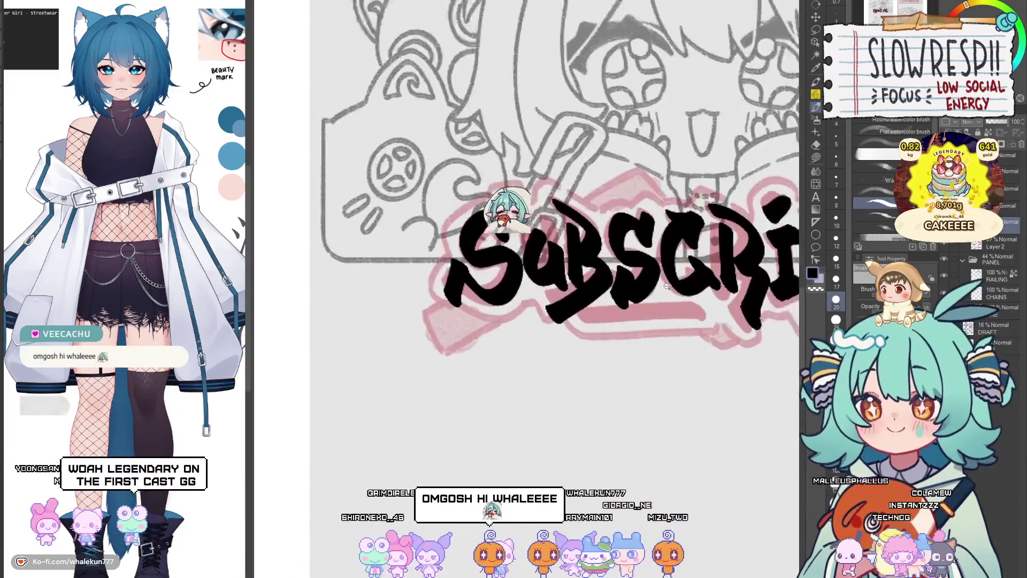
scroll(558, 326, "up", 1)
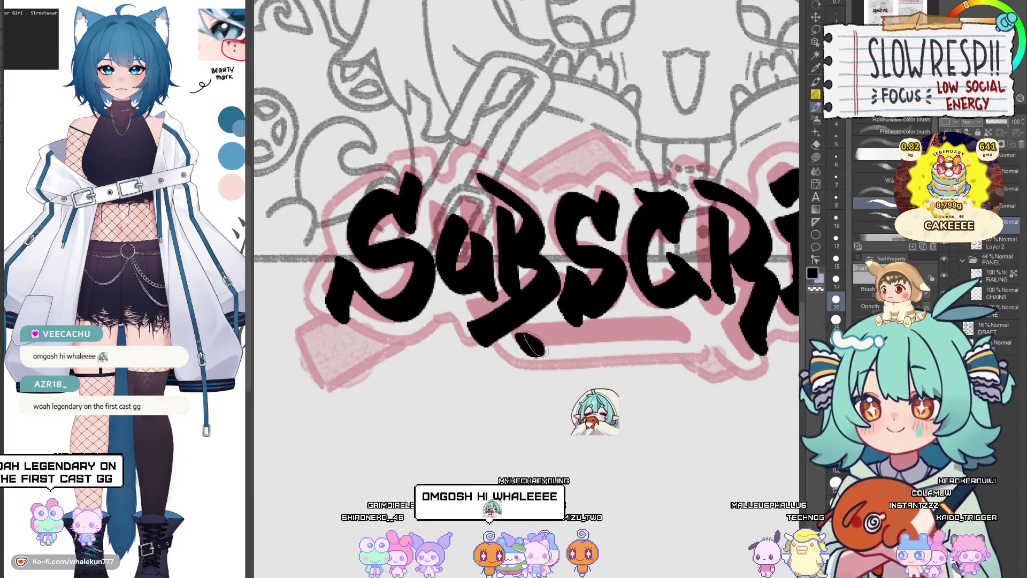
left_click_drag(551, 337, 711, 339)
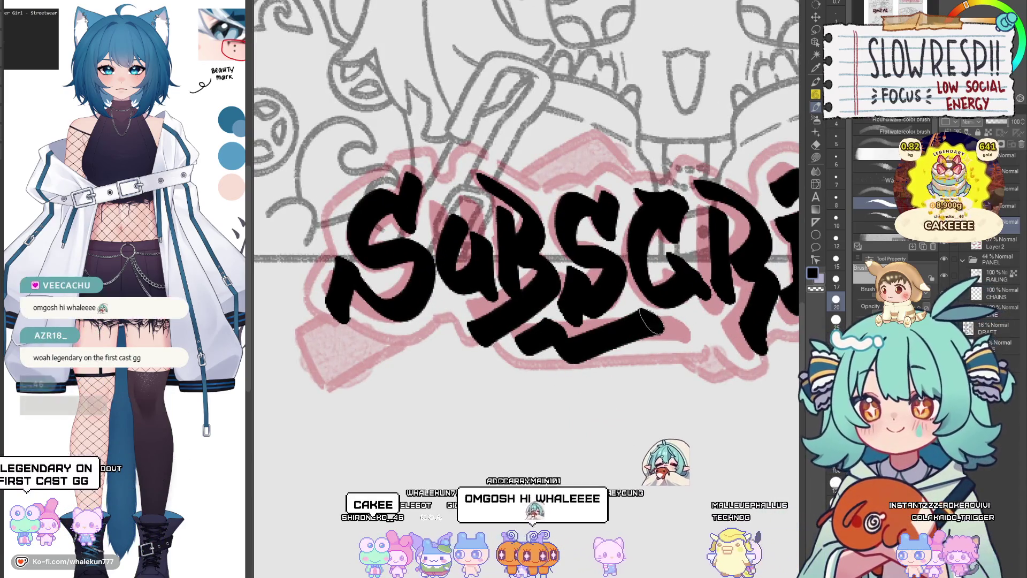
scroll(713, 338, "down", 5)
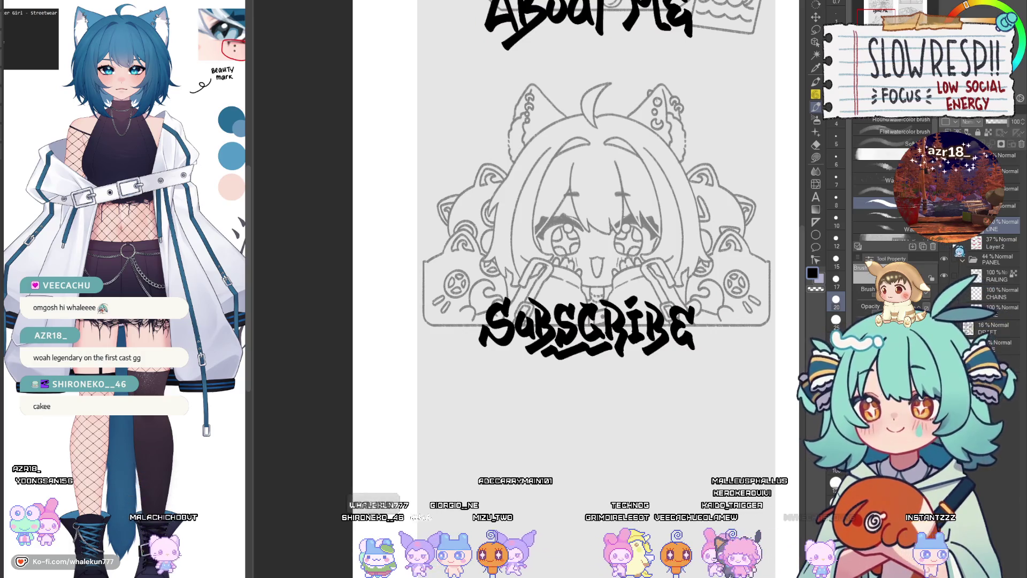
Step: Ink the S, O, C and I of SOCIALS in black over the pink sketch
scroll(629, 280, "down", 5)
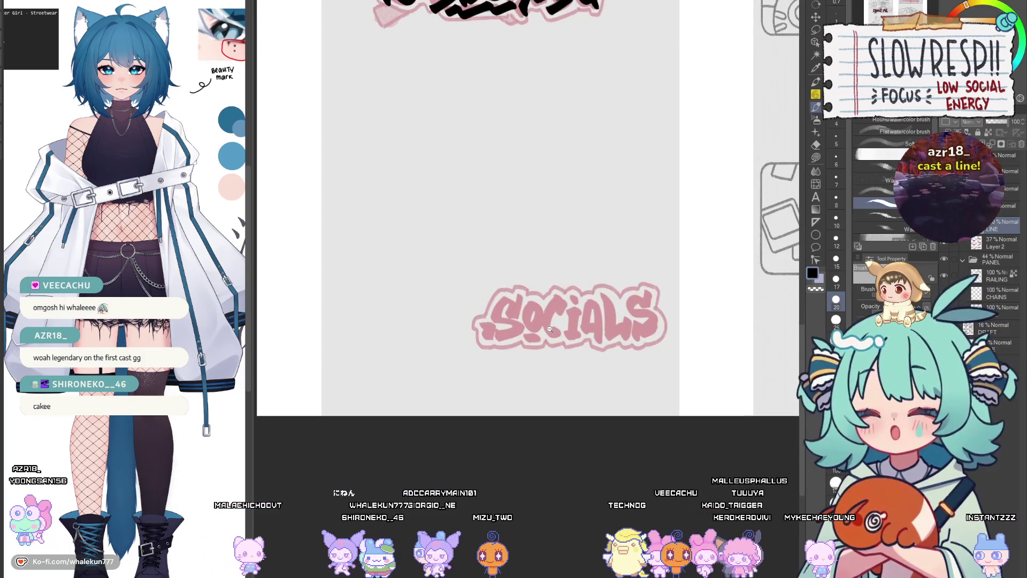
scroll(555, 326, "up", 2)
scroll(566, 307, "up", 4)
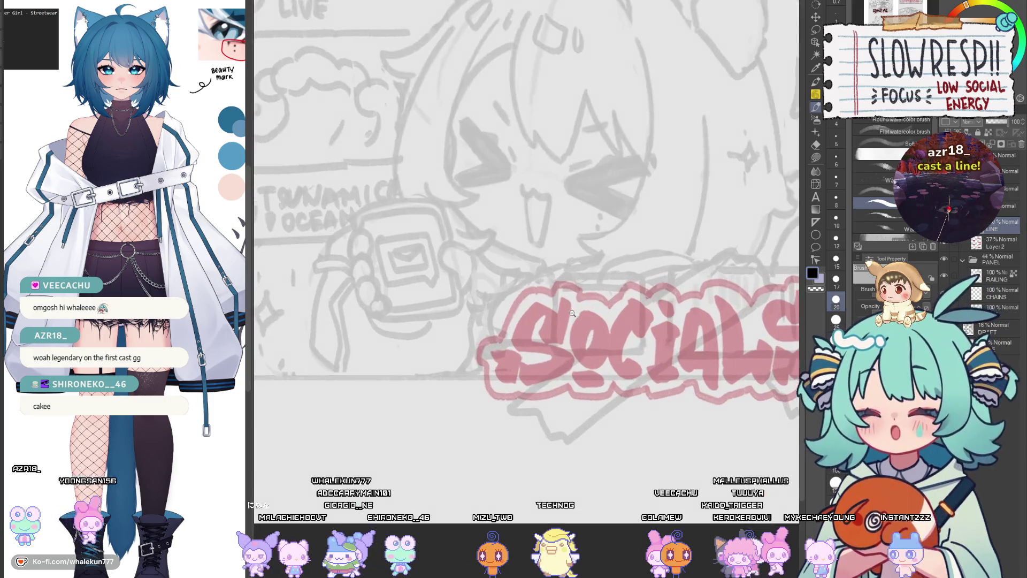
mouse_move(567, 302)
left_mouse_down()
mouse_move(546, 337)
mouse_move(564, 367)
mouse_move(517, 383)
mouse_move(494, 356)
left_mouse_up()
key("ctrl+z")
key("ctrl+z")
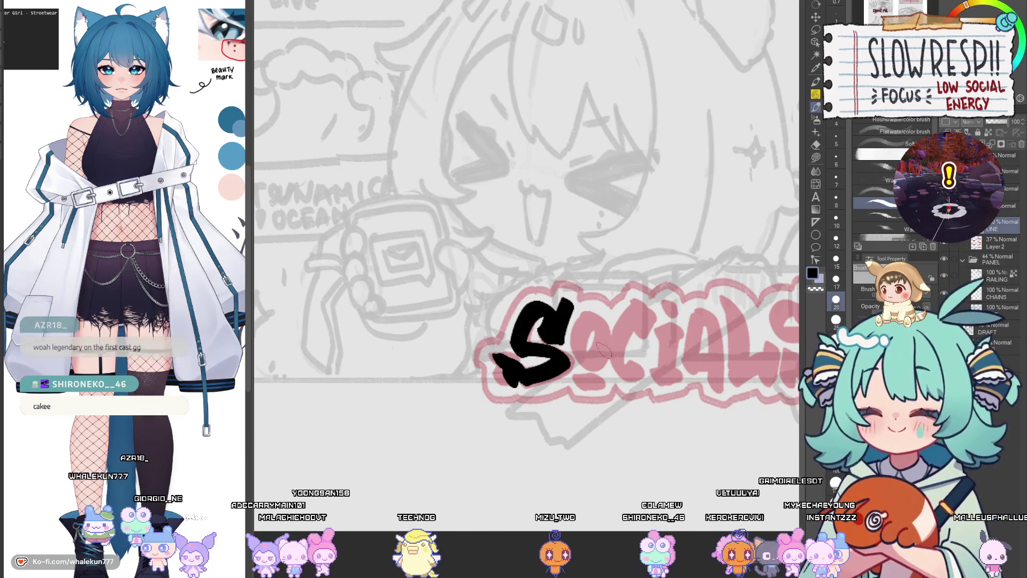
key("ctrl+z")
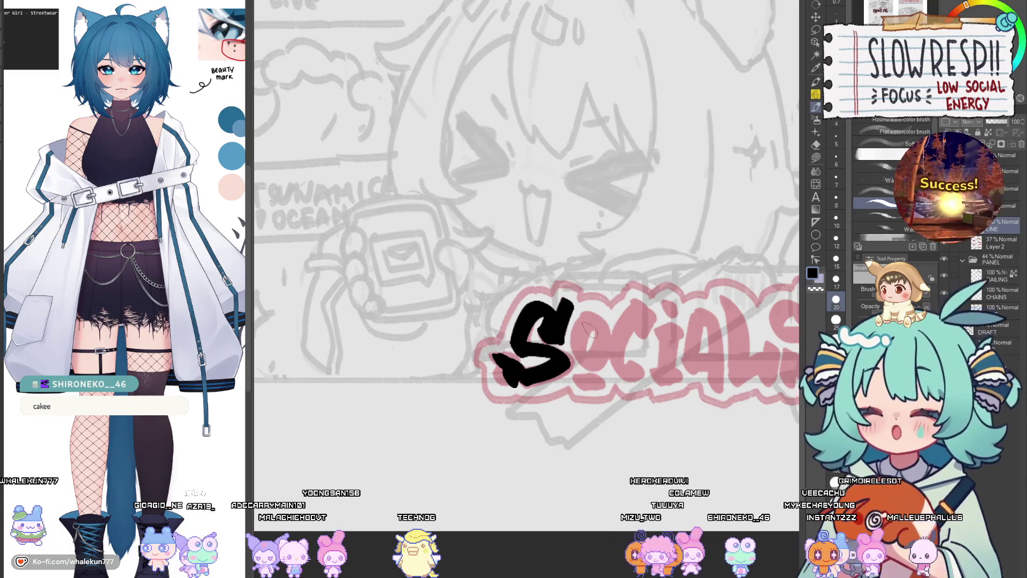
mouse_move(584, 324)
left_mouse_down()
mouse_move(591, 311)
mouse_move(581, 381)
left_mouse_up()
key("ctrl+z")
mouse_move(641, 317)
left_mouse_down()
mouse_move(631, 313)
mouse_move(650, 310)
mouse_move(642, 381)
mouse_move(659, 369)
left_mouse_up()
left_click_drag(662, 333, 685, 328)
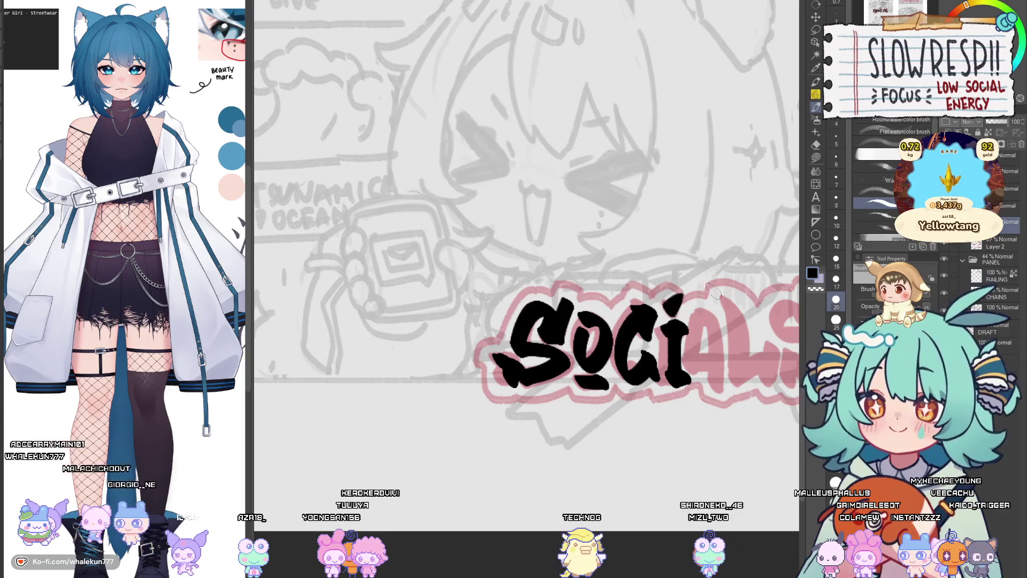
Step: Finish SOCIALS with the A, L and final S, redrawing the S until it looks right
mouse_move(714, 291)
left_mouse_down()
mouse_move(640, 351)
mouse_move(660, 310)
mouse_move(666, 410)
left_mouse_up()
key("ctrl+z")
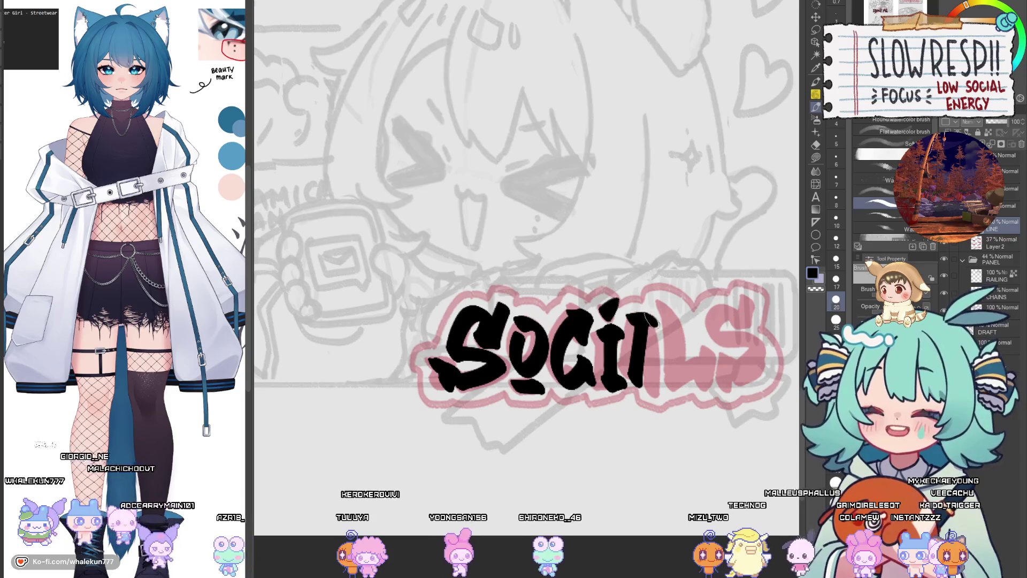
mouse_move(650, 321)
left_mouse_down()
mouse_move(666, 411)
mouse_move(630, 358)
mouse_move(615, 393)
left_mouse_up()
left_click_drag(631, 320, 632, 412)
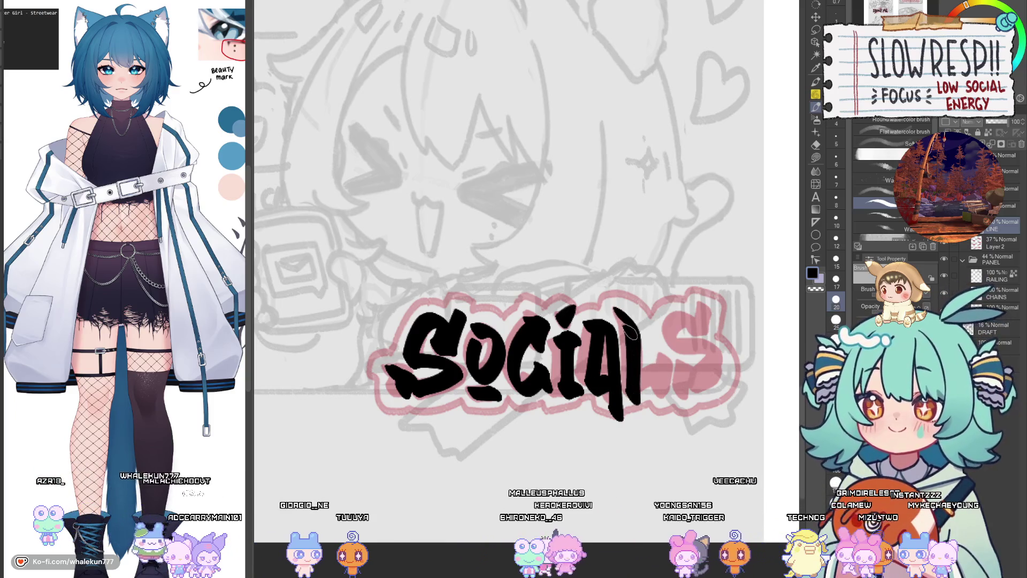
key("ctrl+z")
left_click_drag(615, 308, 636, 333)
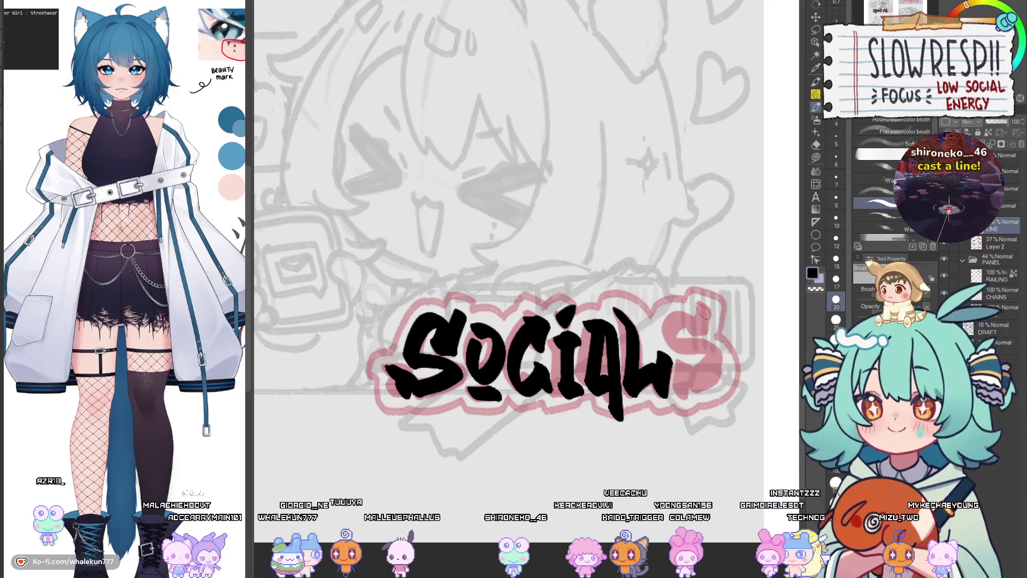
key("ctrl+z")
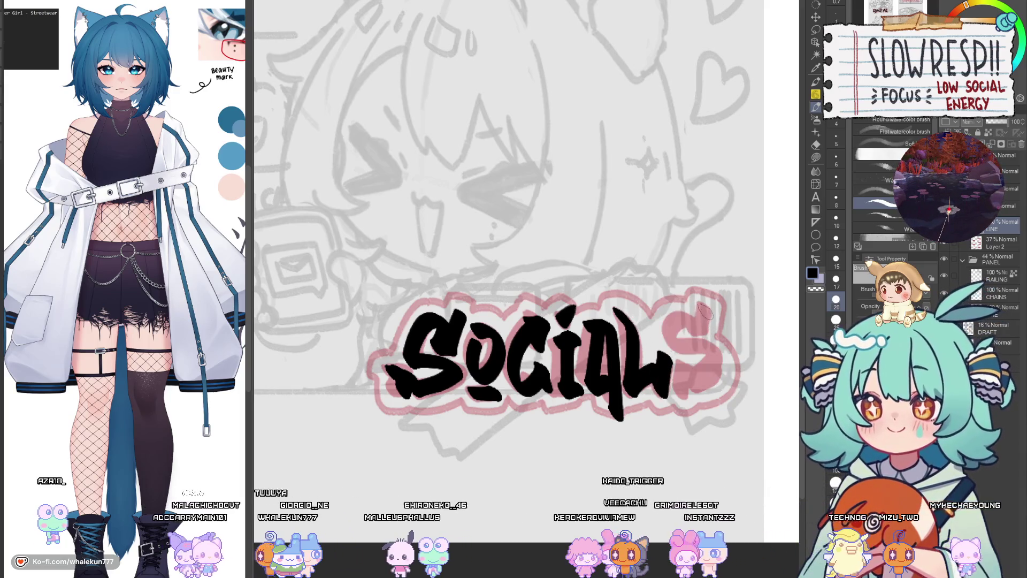
key("ctrl+z")
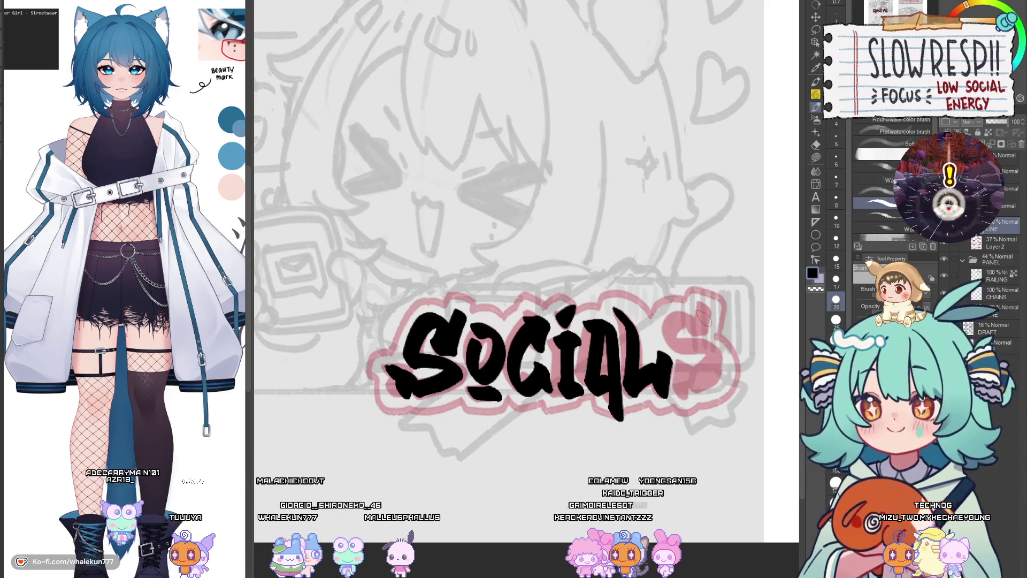
left_click_drag(717, 364, 675, 393)
key("ctrl+z")
mouse_move(712, 306)
left_mouse_down()
mouse_move(696, 334)
mouse_move(714, 359)
mouse_move(680, 400)
left_mouse_up()
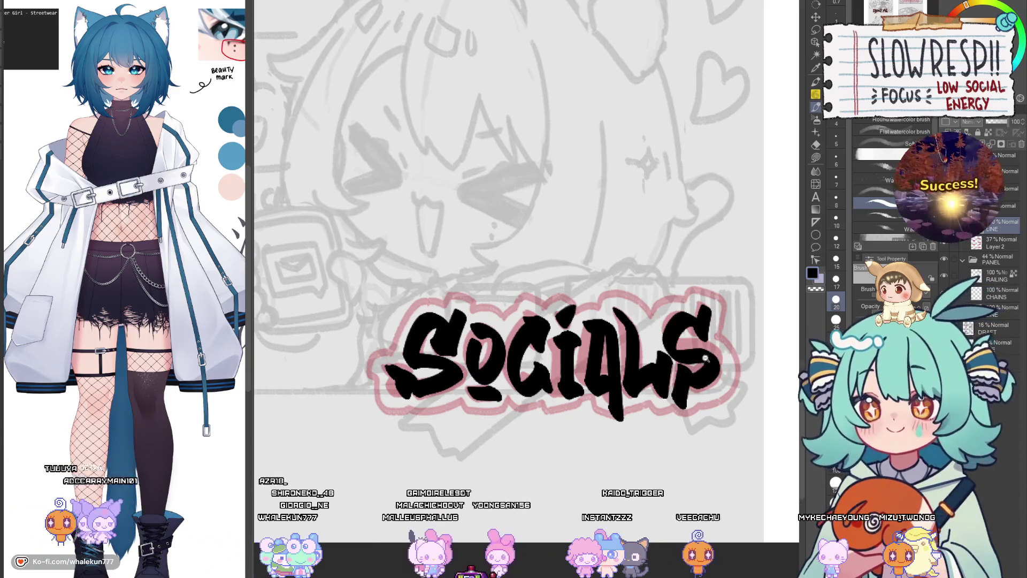
scroll(705, 359, "down", 5)
Step: Center the whole panel sheet to review the three inked titles, then move to the emote grid document
left_click_drag(627, 296, 504, 352)
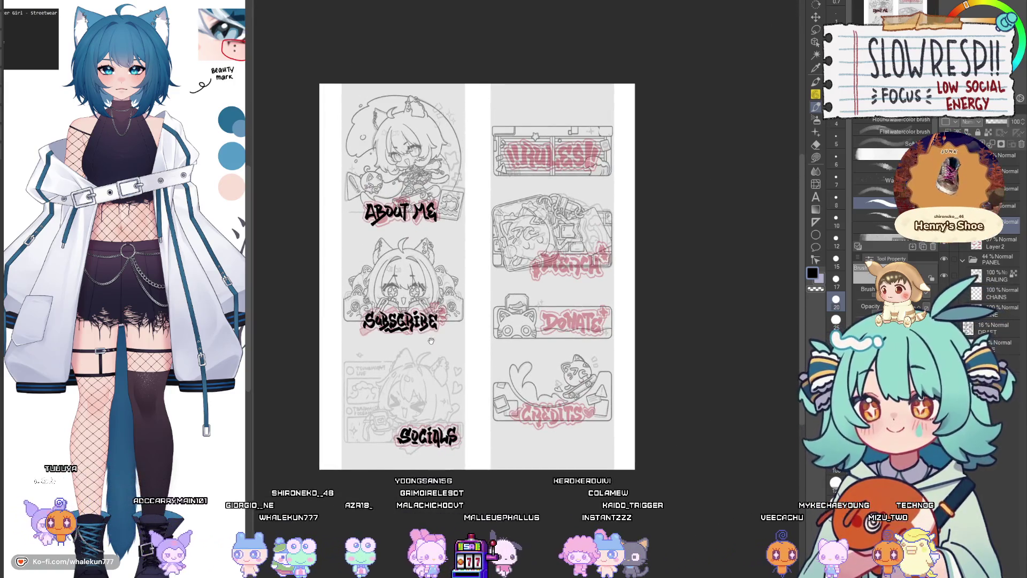
left_click_drag(432, 341, 564, 366)
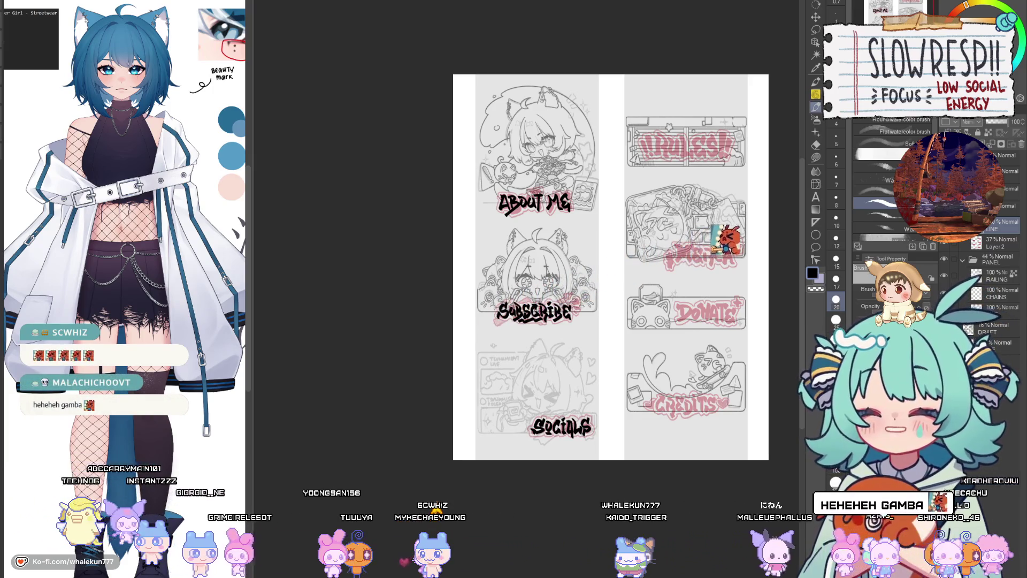
left_click_drag(727, 214, 668, 221)
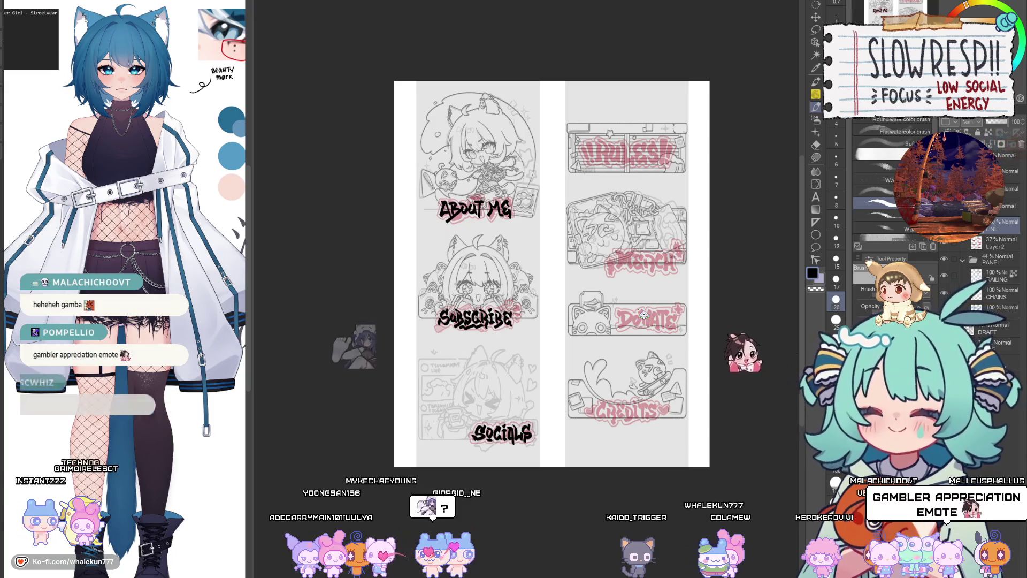
key("ctrl+Tab")
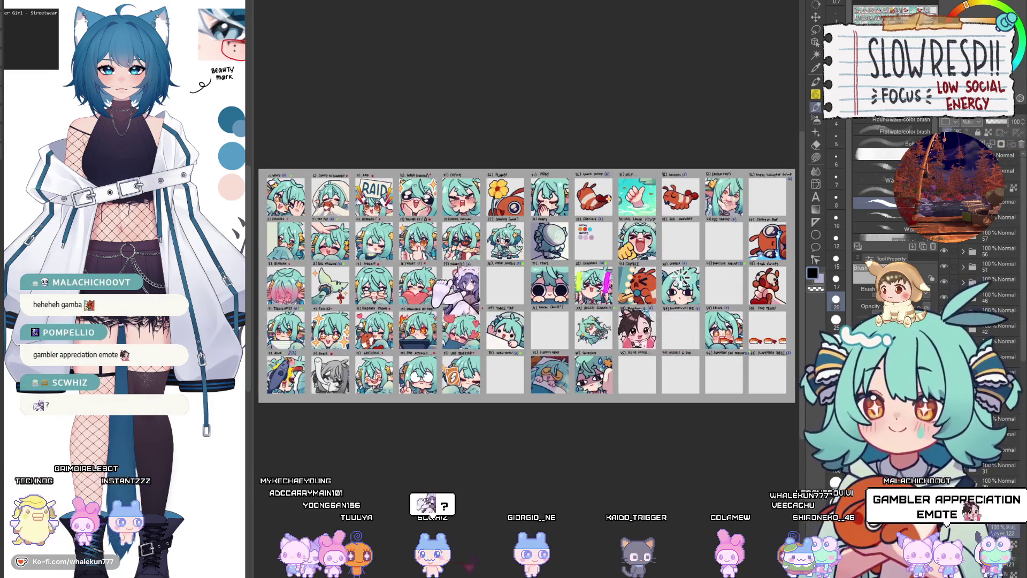
Step: Erase SHOOK from emote 34's label and handwrite SALUTE in its place
key("p")
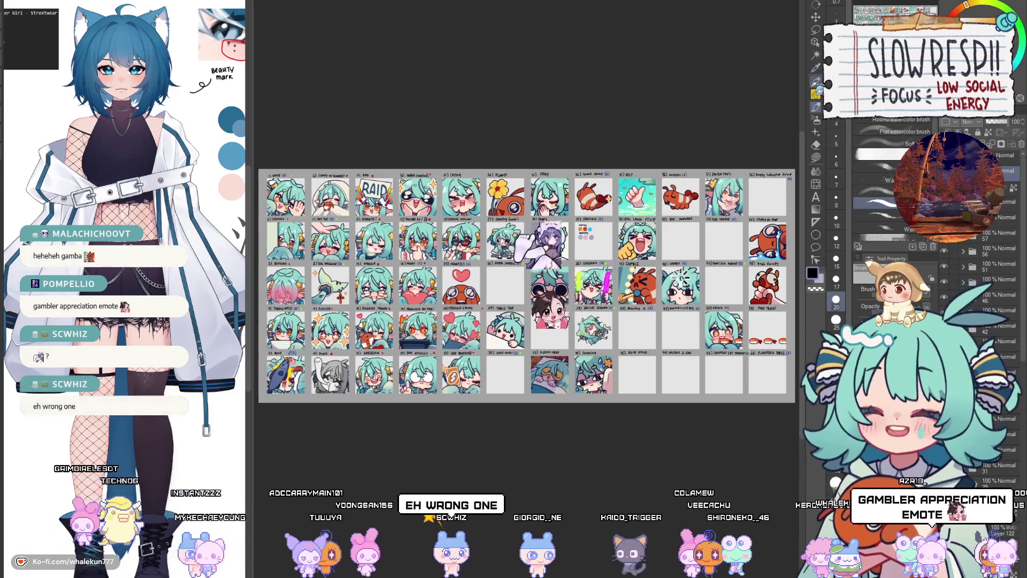
scroll(538, 356, "up", 2)
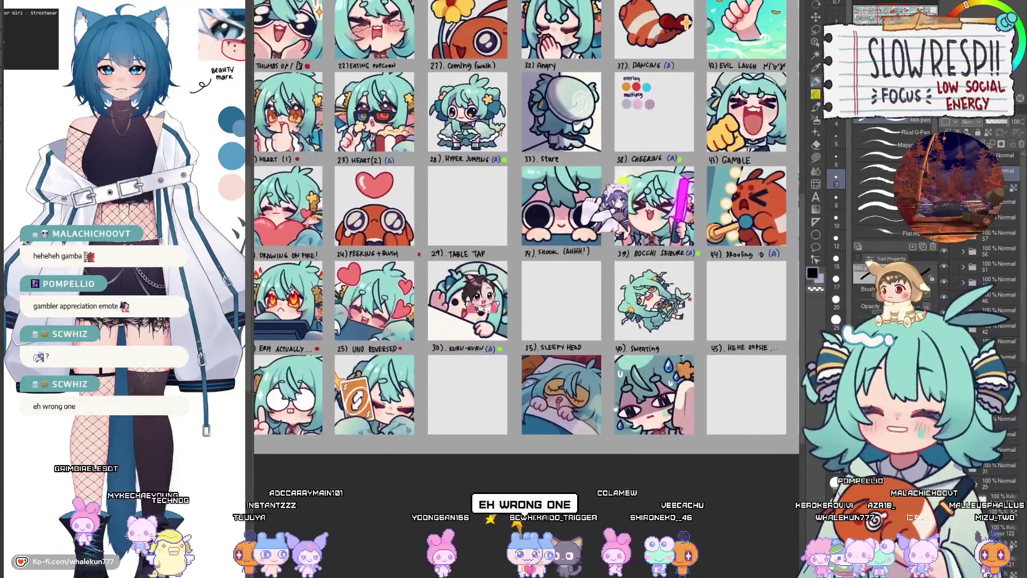
scroll(568, 230, "up", 3)
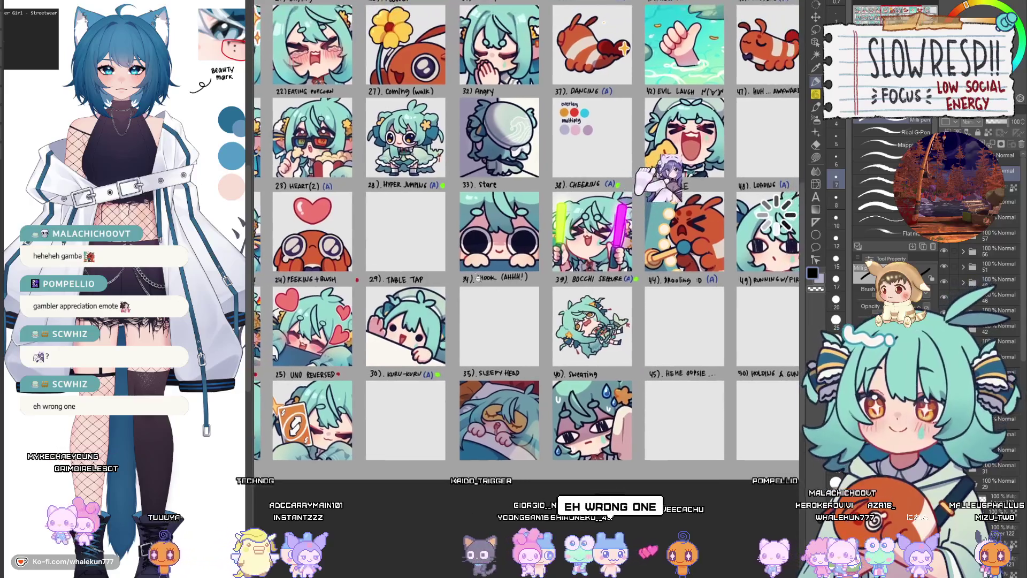
key("e")
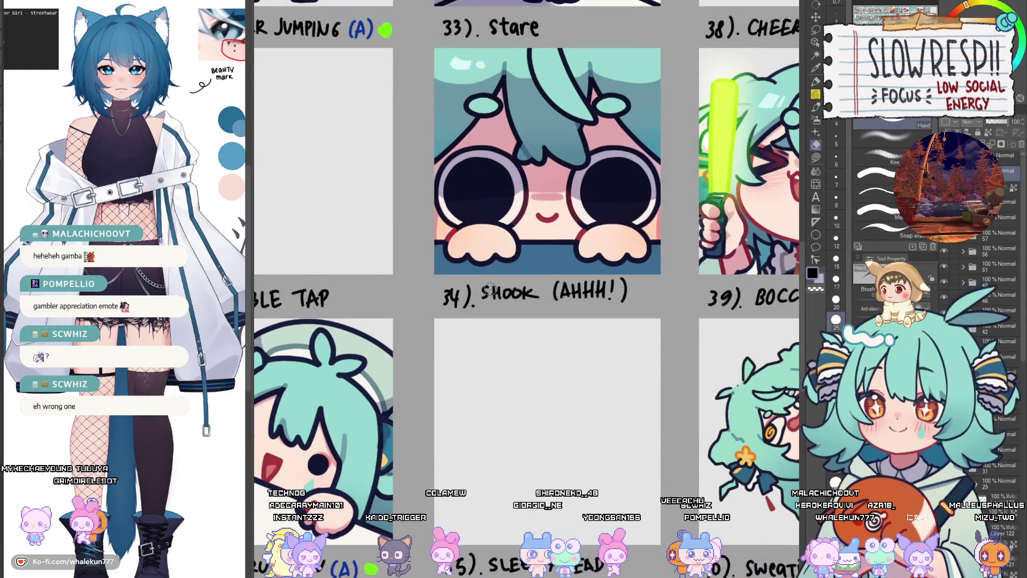
left_click_drag(488, 292, 506, 294)
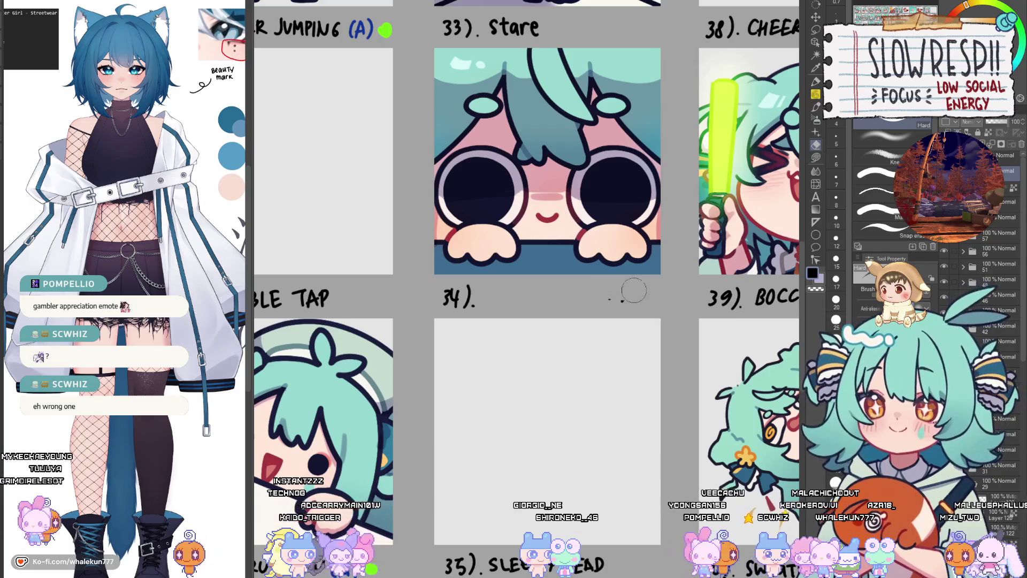
key("p")
left_click_drag(366, 286, 640, 314)
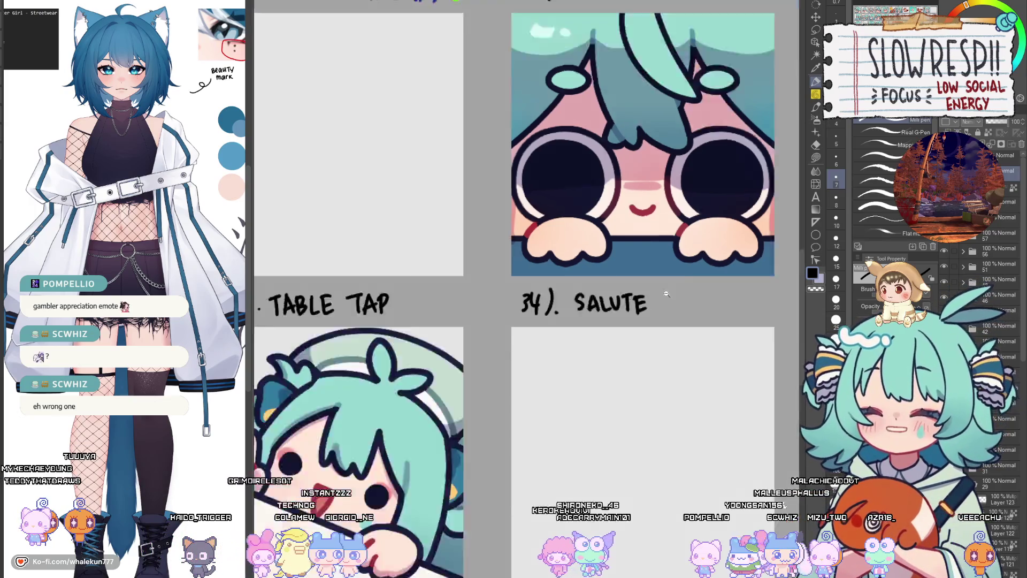
Step: Survey the lower emote rows, zoom in on the empty cells, and begin writing after the 45) label
scroll(631, 331, "down", 6)
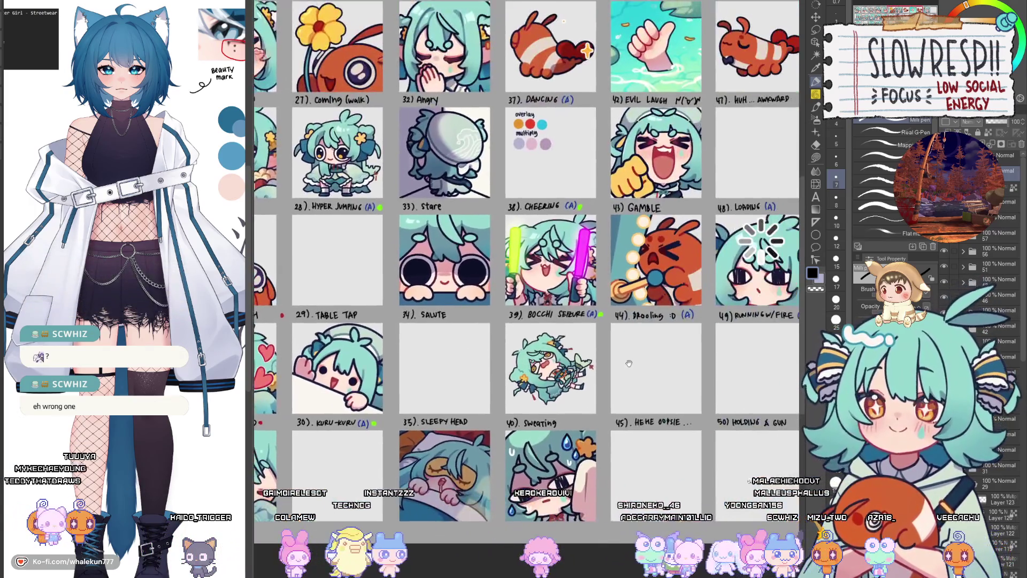
left_click_drag(629, 363, 579, 472)
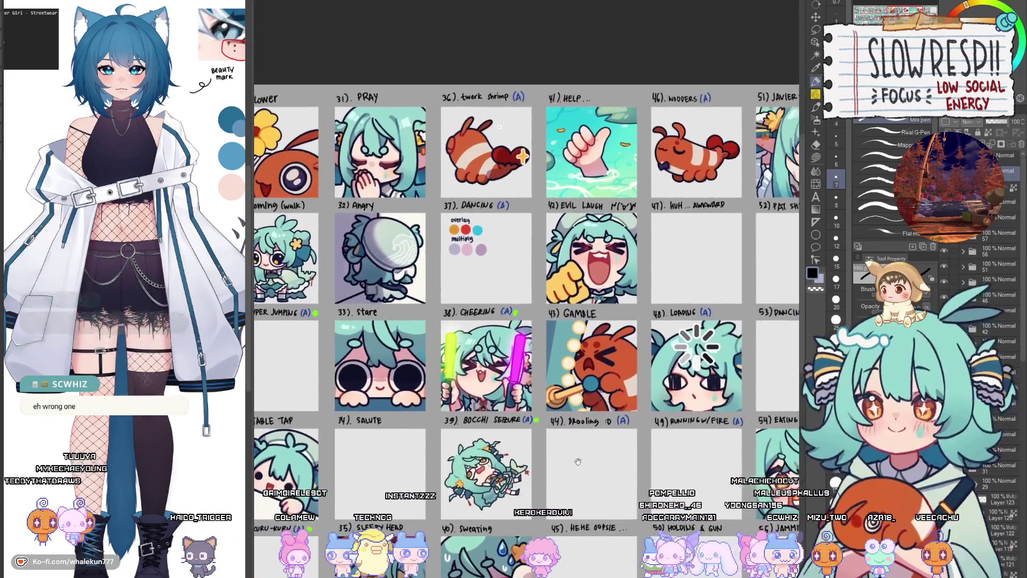
mouse_move(590, 508)
left_mouse_down()
mouse_move(554, 439)
mouse_move(589, 368)
left_mouse_up()
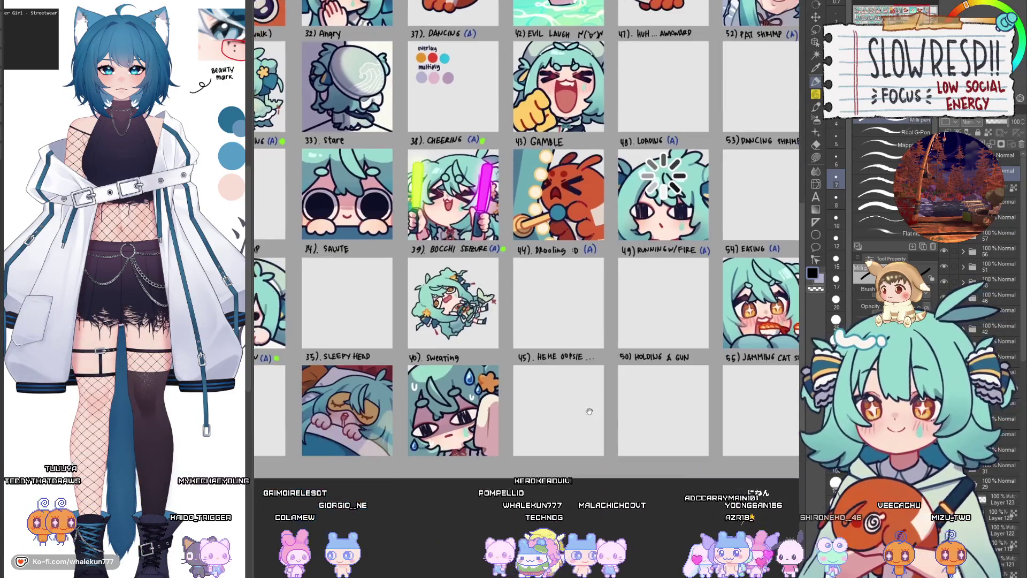
scroll(543, 358, "up", 2)
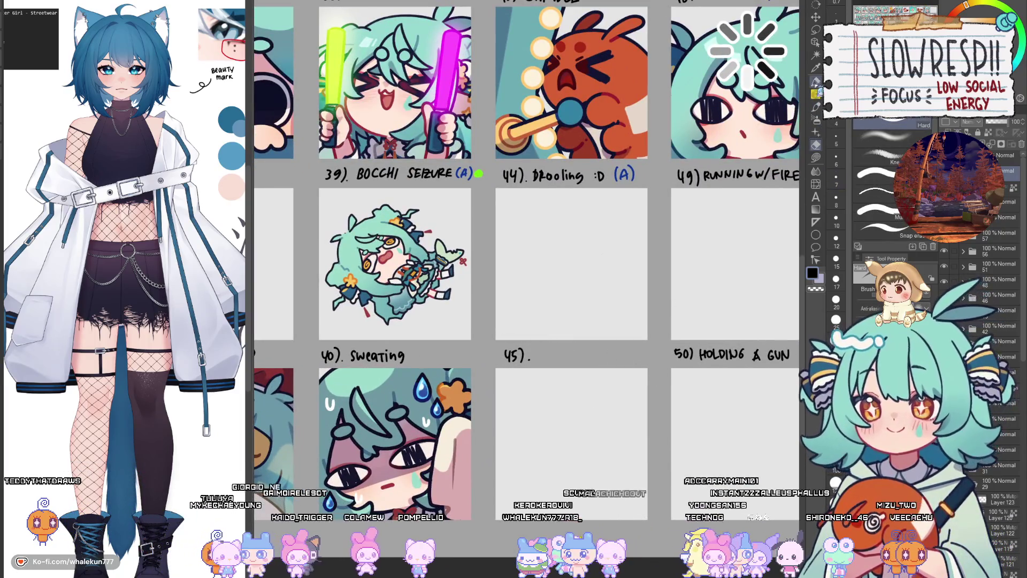
scroll(636, 410, "down", 2)
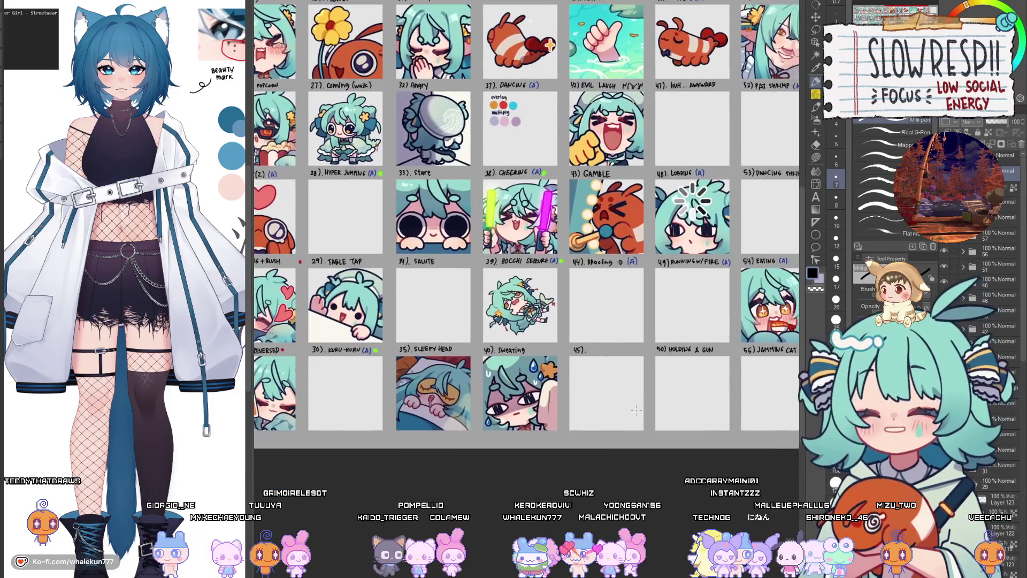
left_click_drag(635, 412, 530, 470)
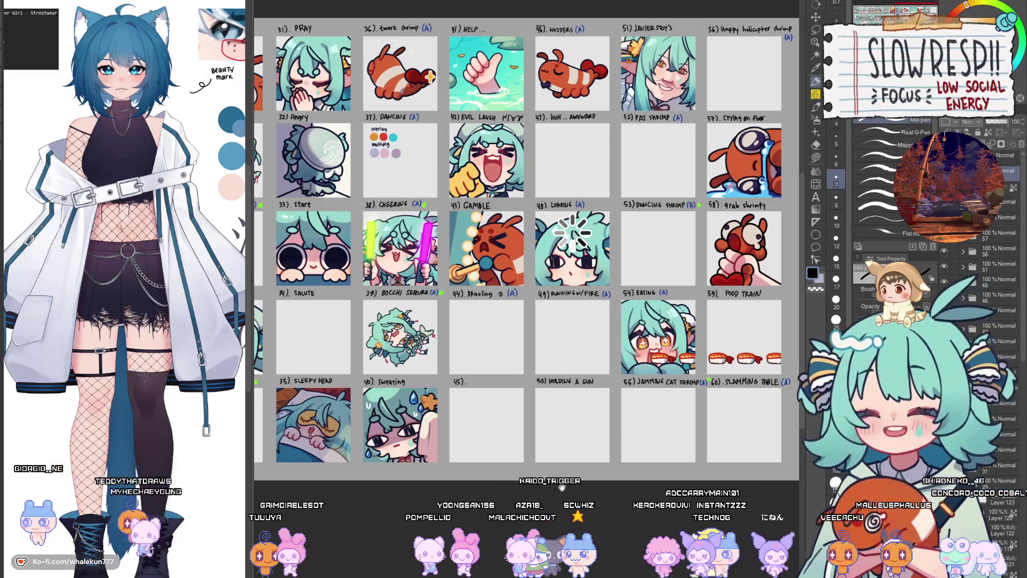
left_click_drag(561, 487, 610, 468)
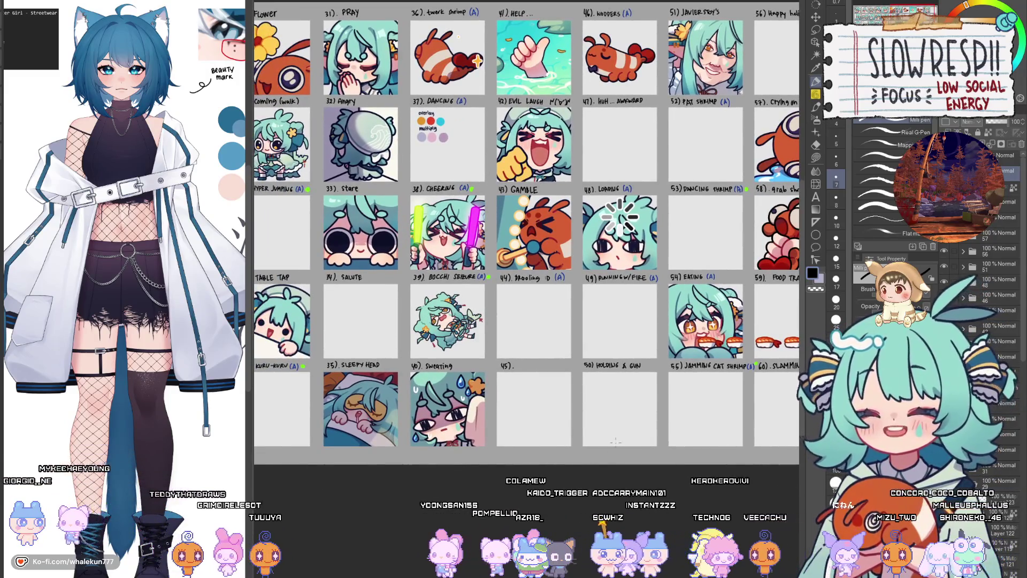
left_click(536, 378)
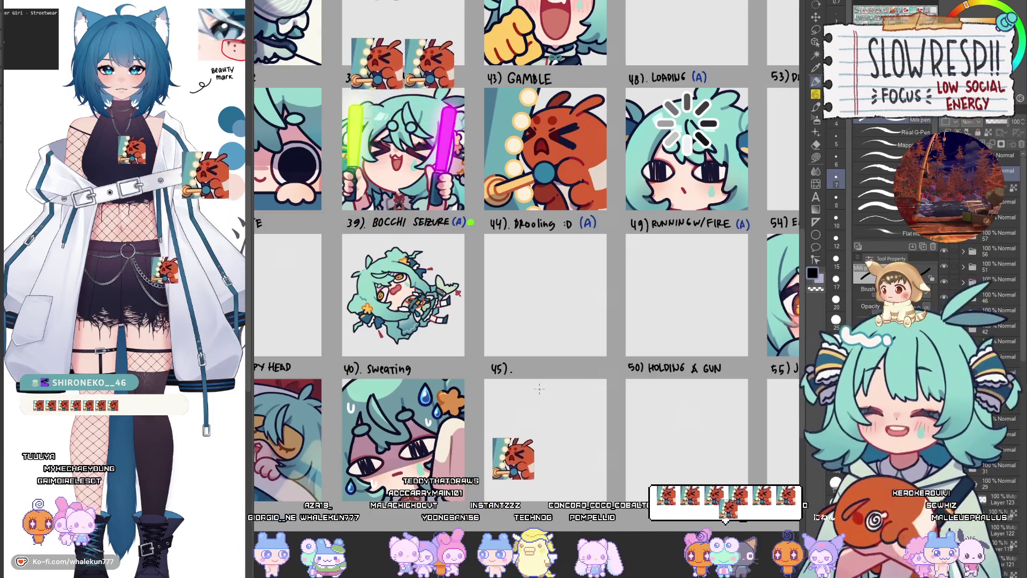
scroll(627, 403, "down", 5)
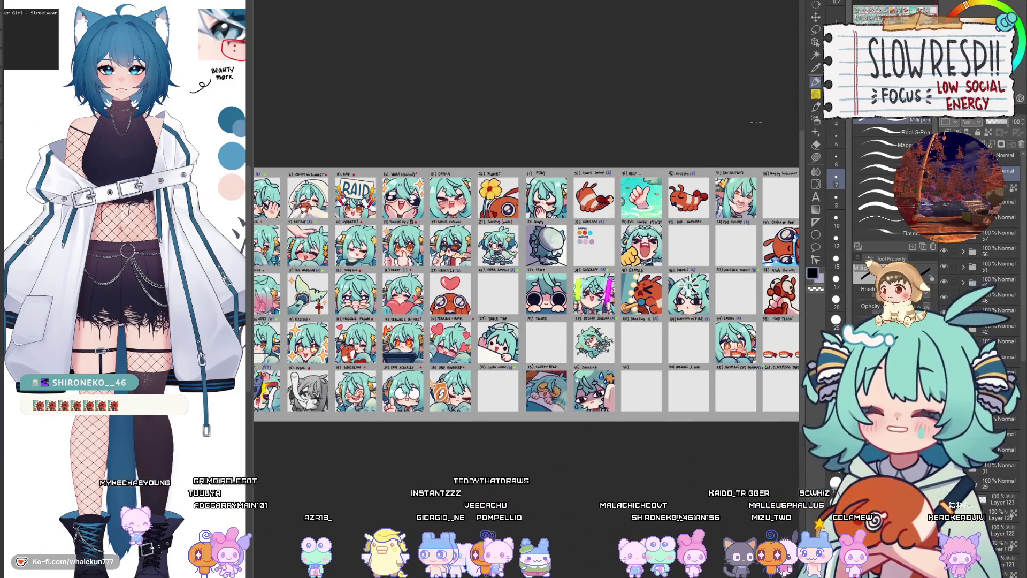
left_click_drag(414, 388, 589, 364)
scroll(626, 320, "up", 5)
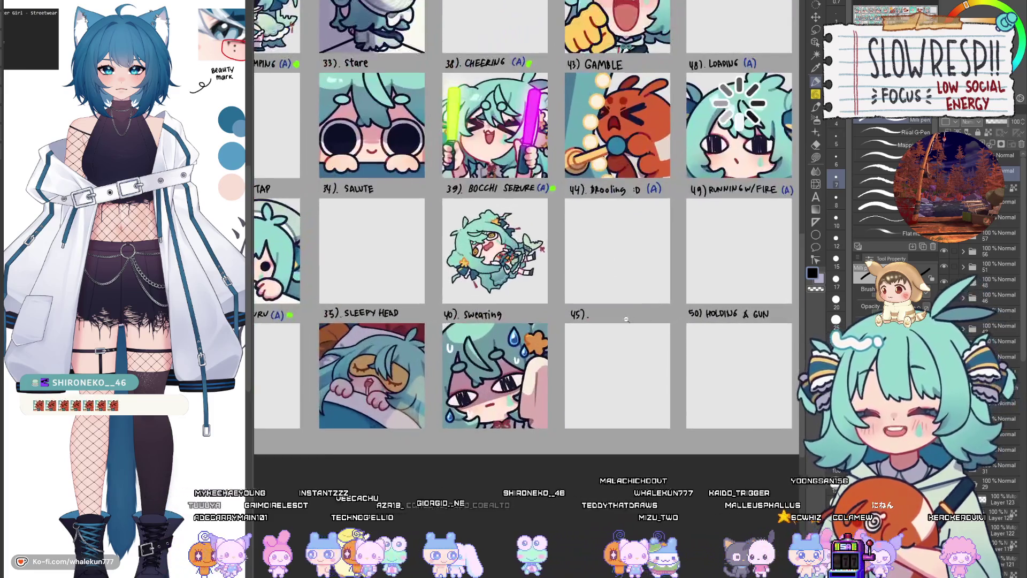
scroll(626, 320, "up", 2)
mouse_move(571, 314)
left_mouse_down()
mouse_move(582, 313)
mouse_move(576, 324)
left_mouse_up()
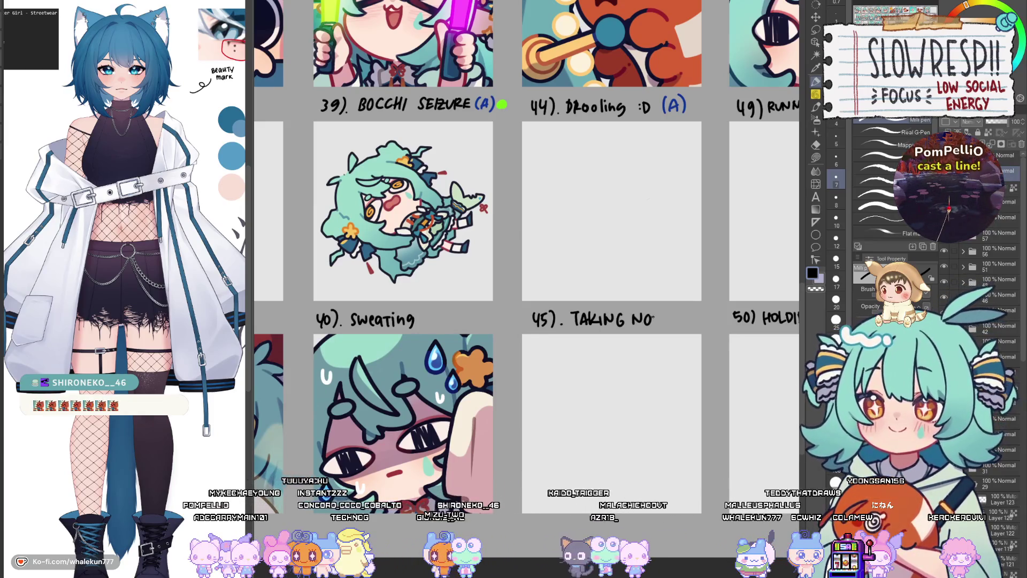
left_click_drag(658, 326, 668, 326)
left_click_drag(676, 315, 669, 326)
mouse_move(589, 331)
left_mouse_down()
mouse_move(536, 343)
mouse_move(554, 352)
mouse_move(556, 368)
left_mouse_up()
key("m")
key("v")
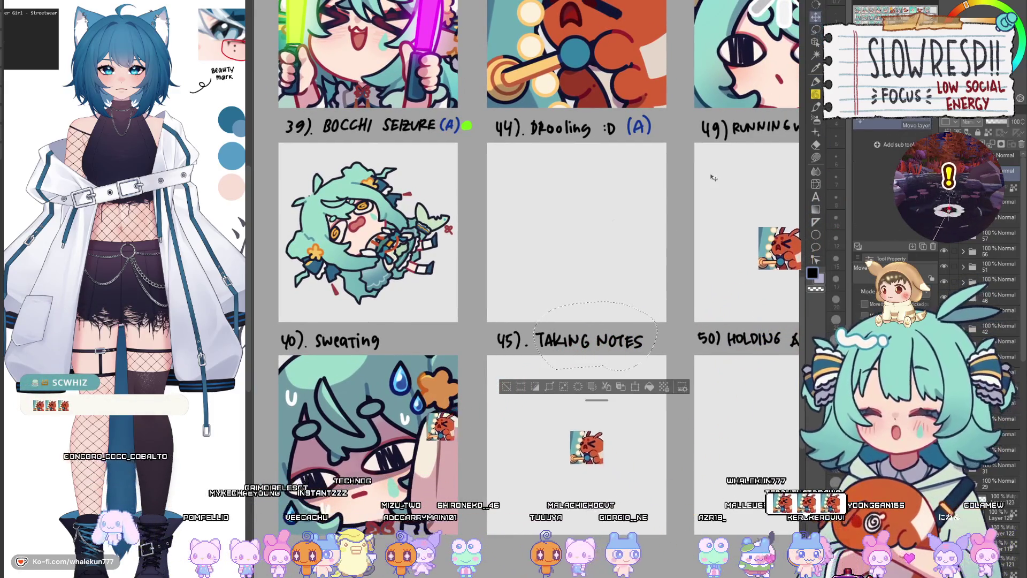
left_click_drag(645, 302, 645, 294)
key("ctrl+d")
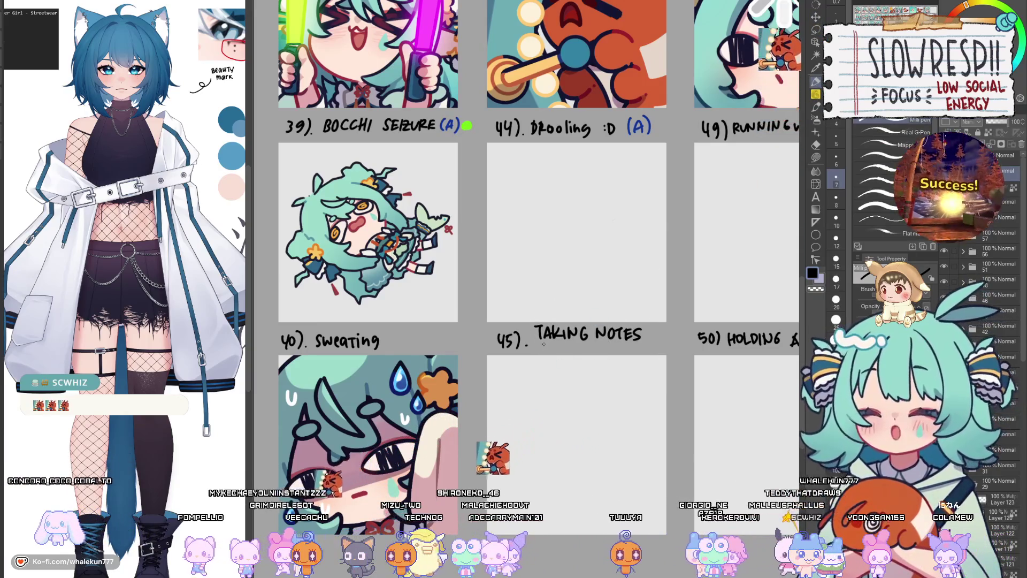
key("p")
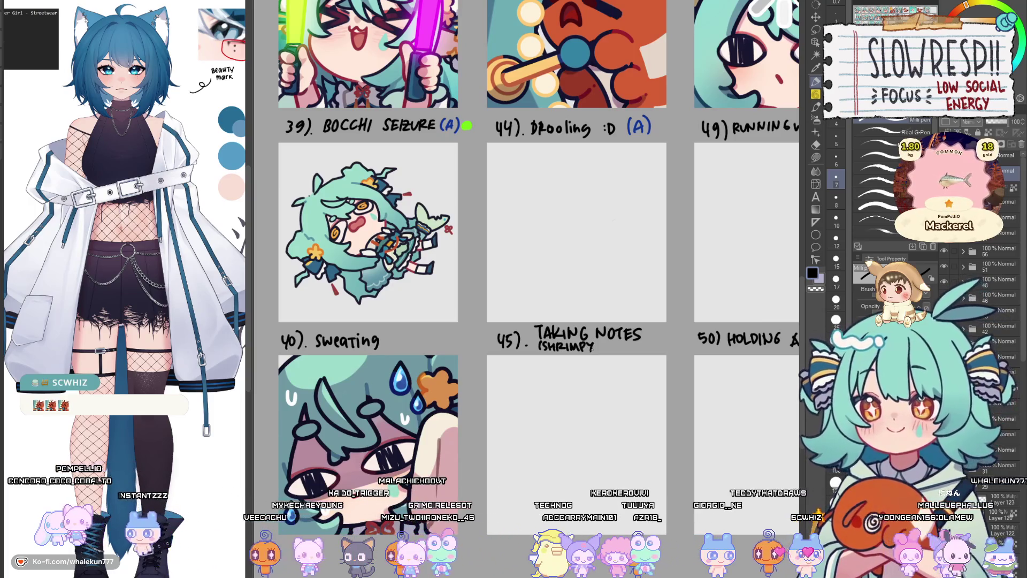
mouse_move(598, 344)
left_mouse_down()
mouse_move(645, 427)
mouse_move(646, 365)
left_mouse_up()
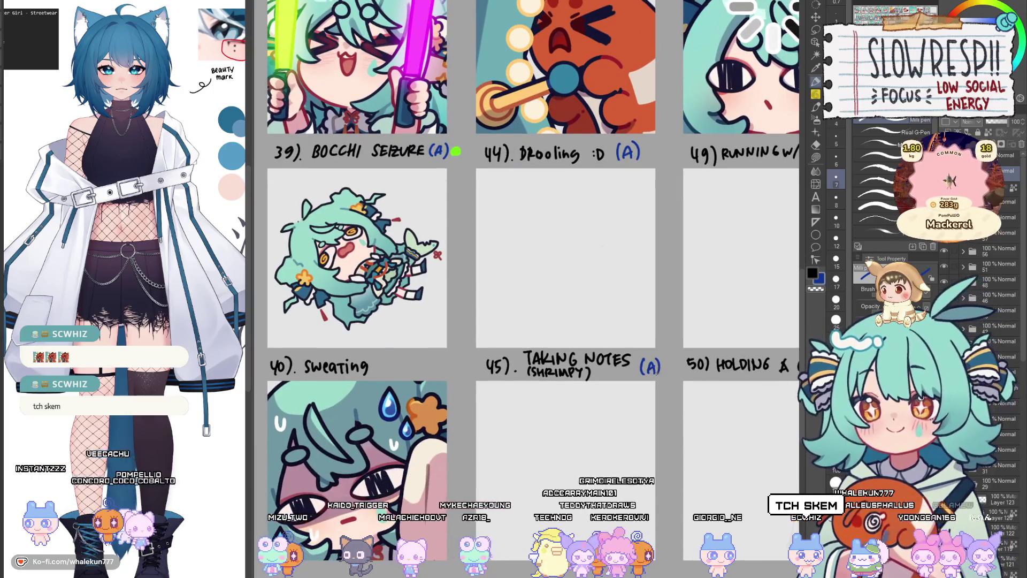
scroll(535, 377, "down", 5)
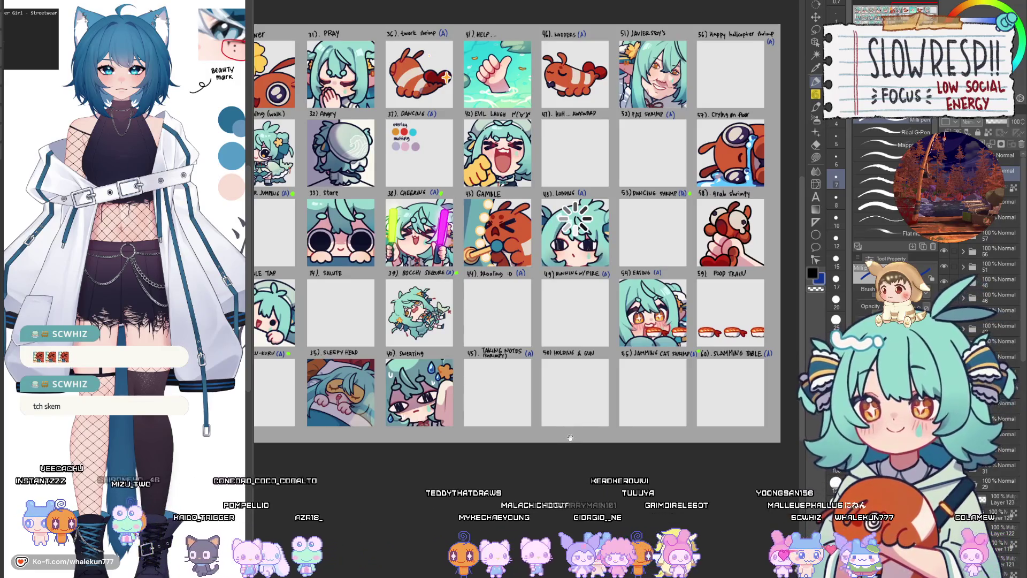
Step: Add an (A) mark after the 29) TABLE TAP label
left_click_drag(575, 424, 562, 499)
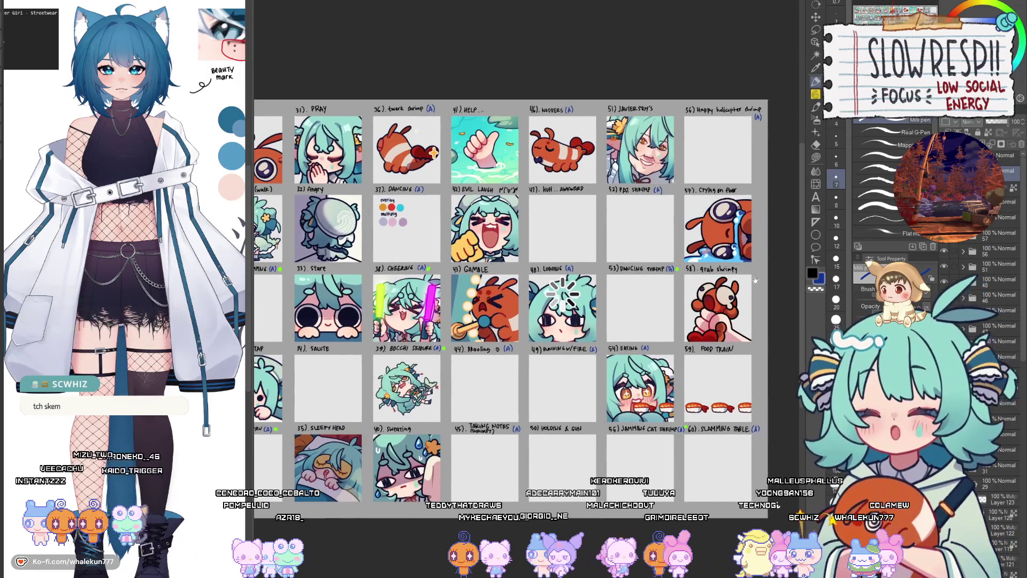
left_click_drag(631, 428, 656, 402)
scroll(655, 403, "up", 5)
key("e")
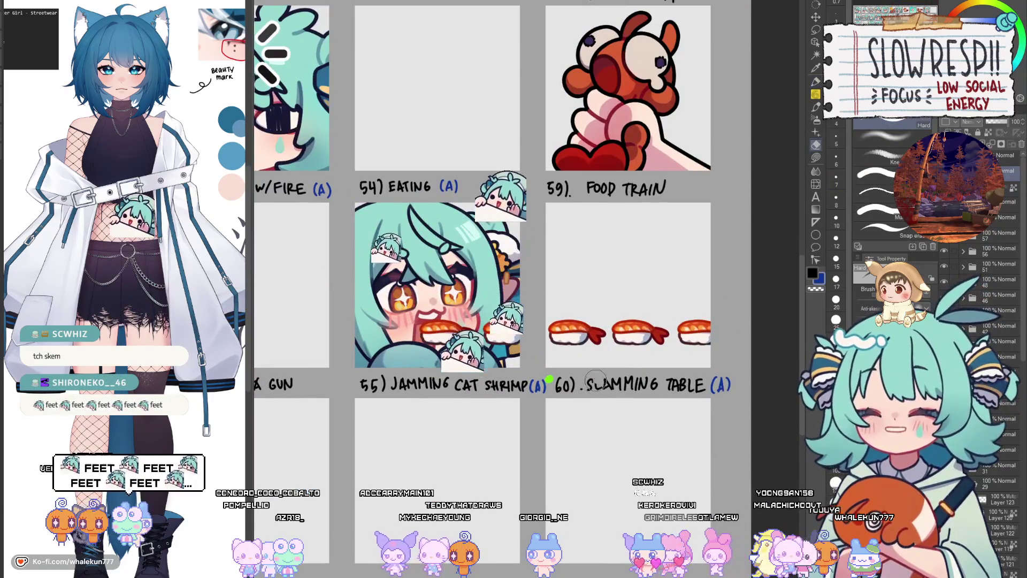
scroll(605, 384, "down", 5)
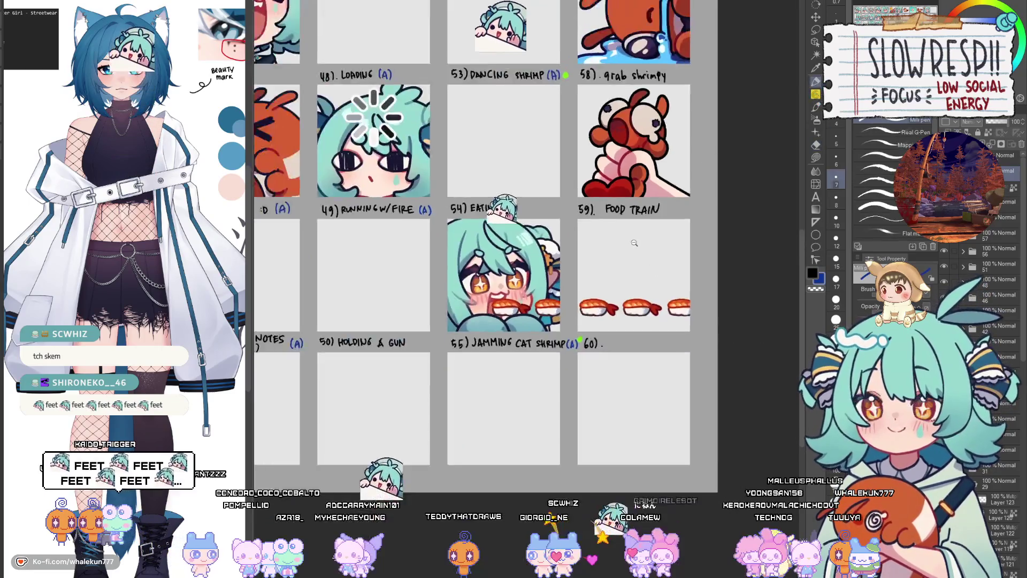
key("p")
mouse_move(300, 265)
left_mouse_down()
mouse_move(491, 275)
mouse_move(490, 289)
left_mouse_up()
scroll(491, 274, "up", 3)
left_click_drag(497, 288, 503, 287)
Step: Handwrite RINGING BELL as the label for emote 60
scroll(619, 353, "down", 3)
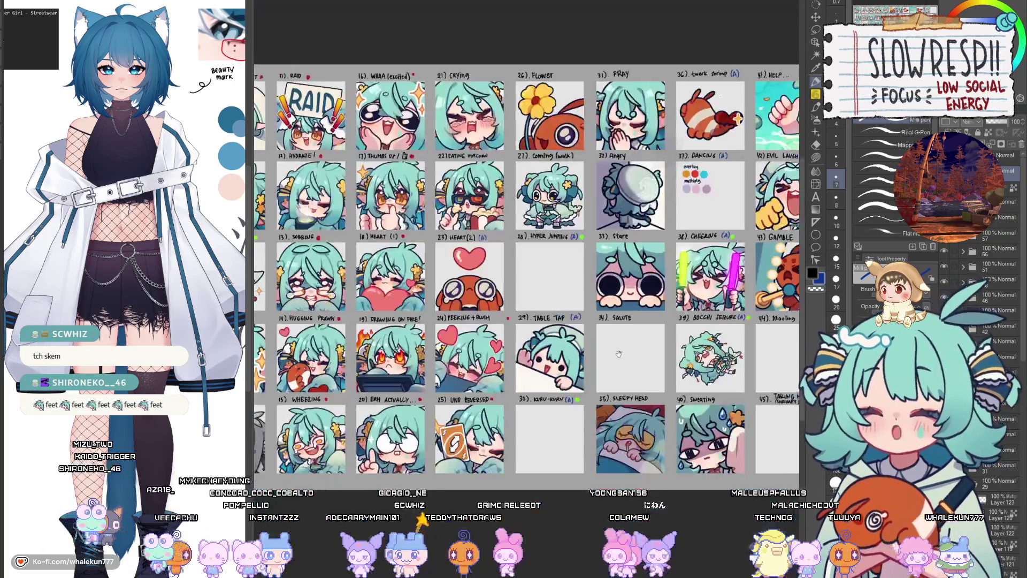
left_click_drag(679, 338, 554, 288)
scroll(554, 288, "up", 3)
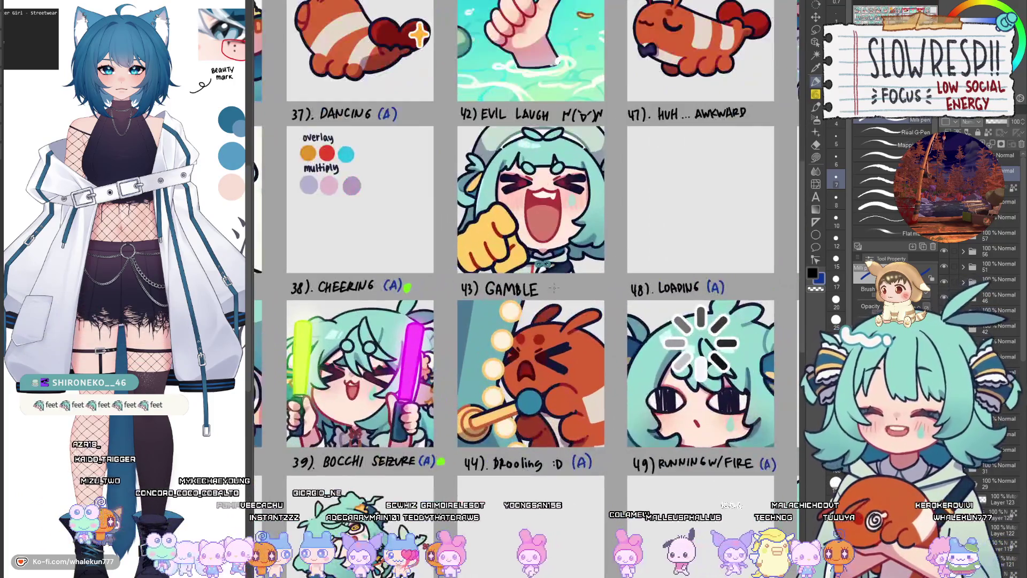
scroll(572, 295, "down", 4)
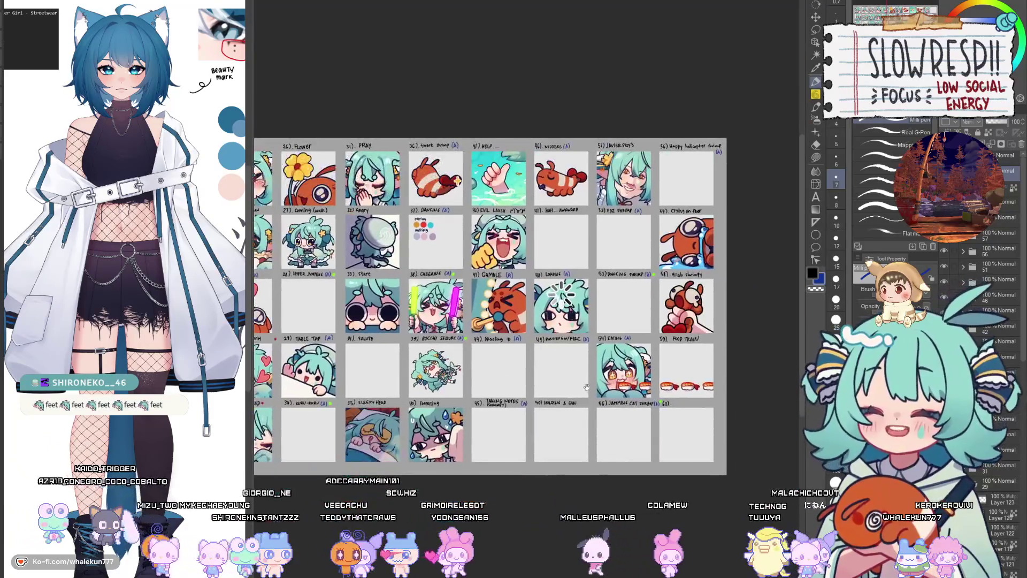
scroll(623, 394, "up", 3)
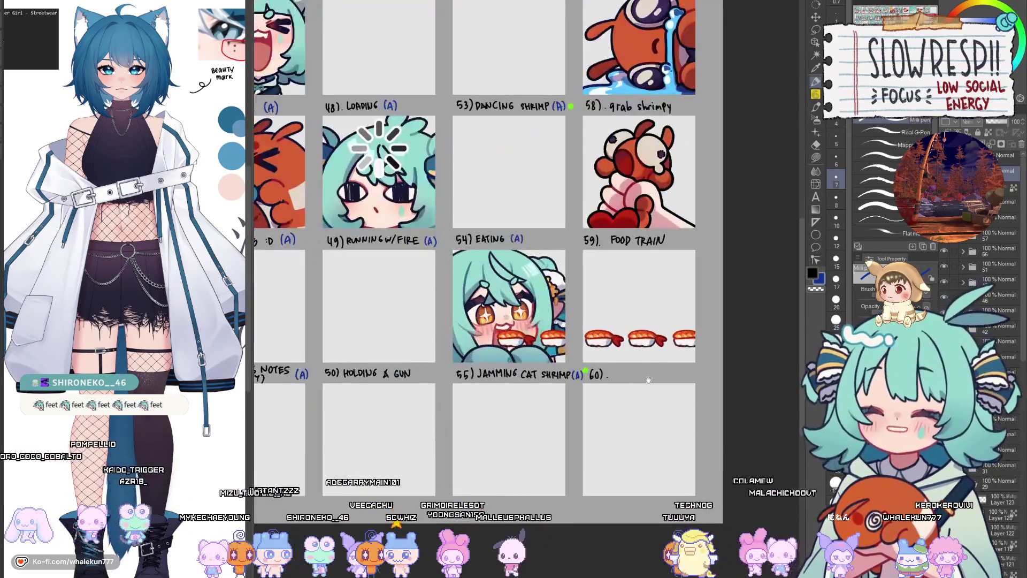
scroll(618, 375, "up", 2)
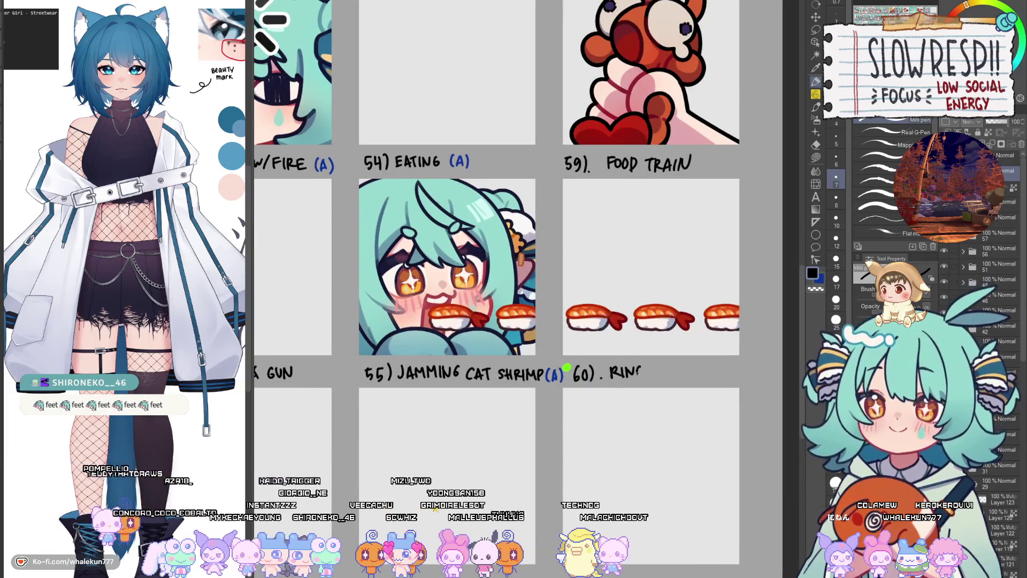
left_click_drag(637, 368, 661, 369)
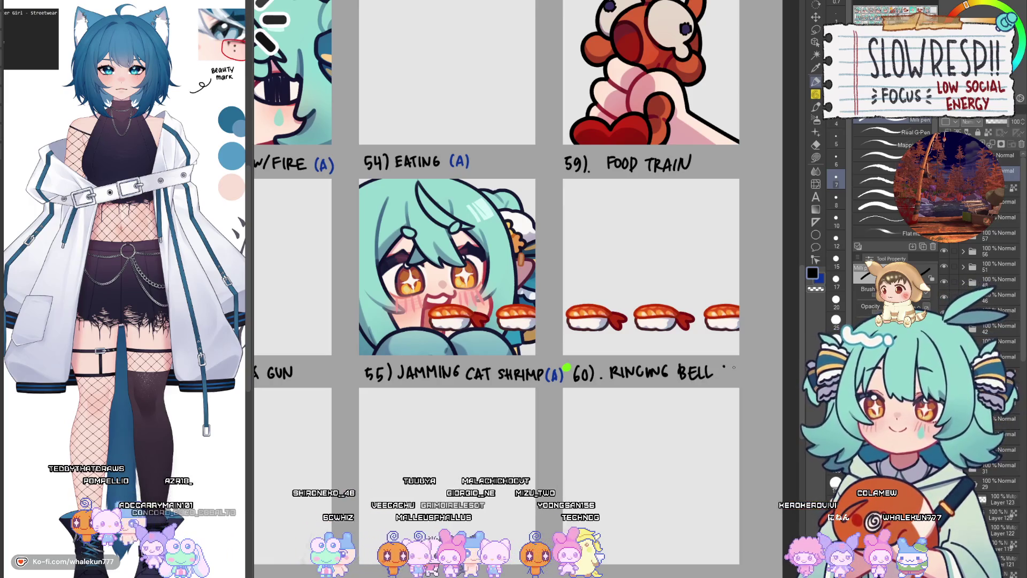
scroll(729, 375, "down", 5)
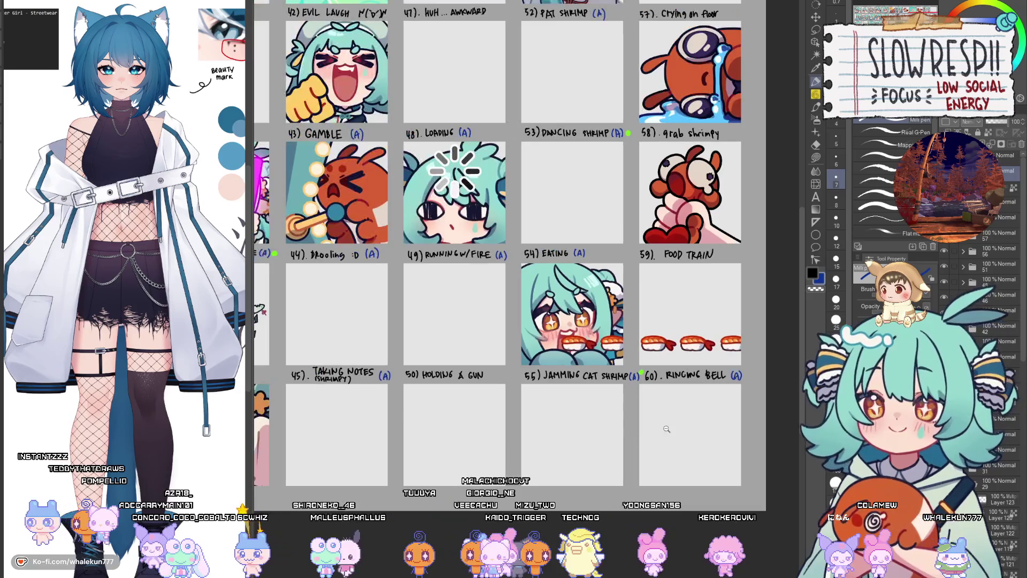
scroll(549, 433, "down", 2)
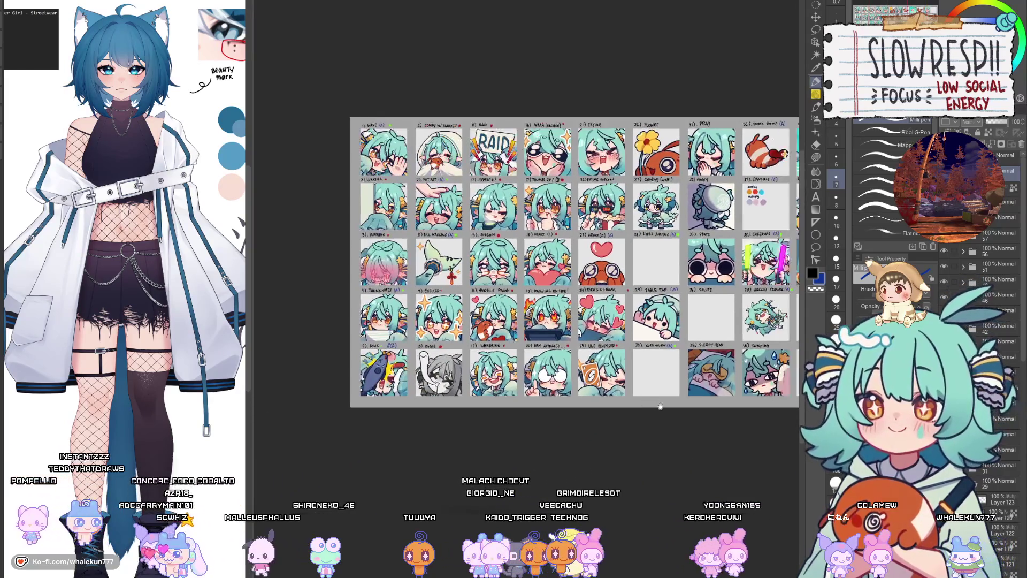
scroll(549, 432, "up", 3)
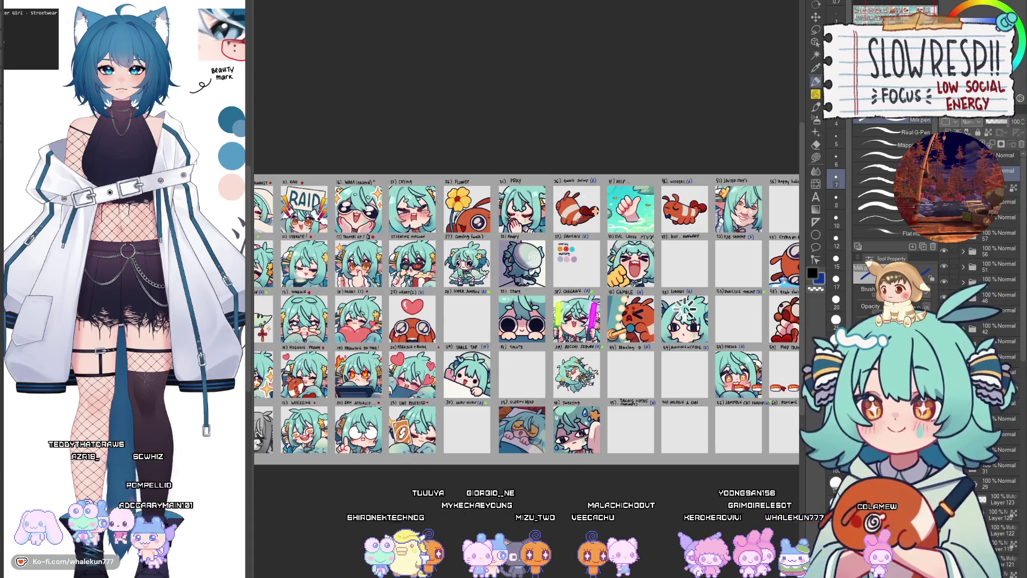
left_click_drag(527, 321, 570, 328)
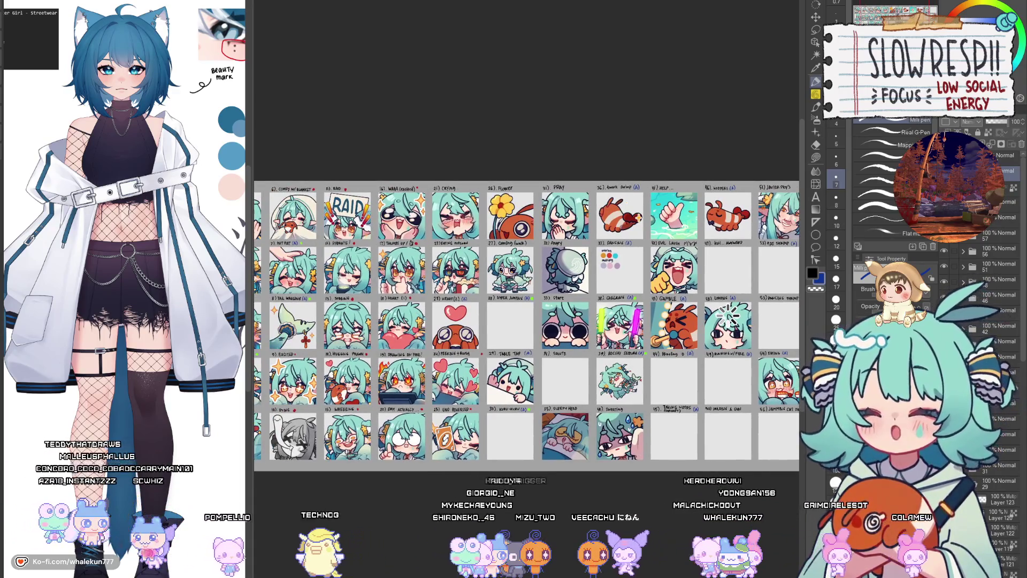
Step: Return to the panel designs file with a black brush, framing the pink !!Rules panel
key("ctrl+Tab")
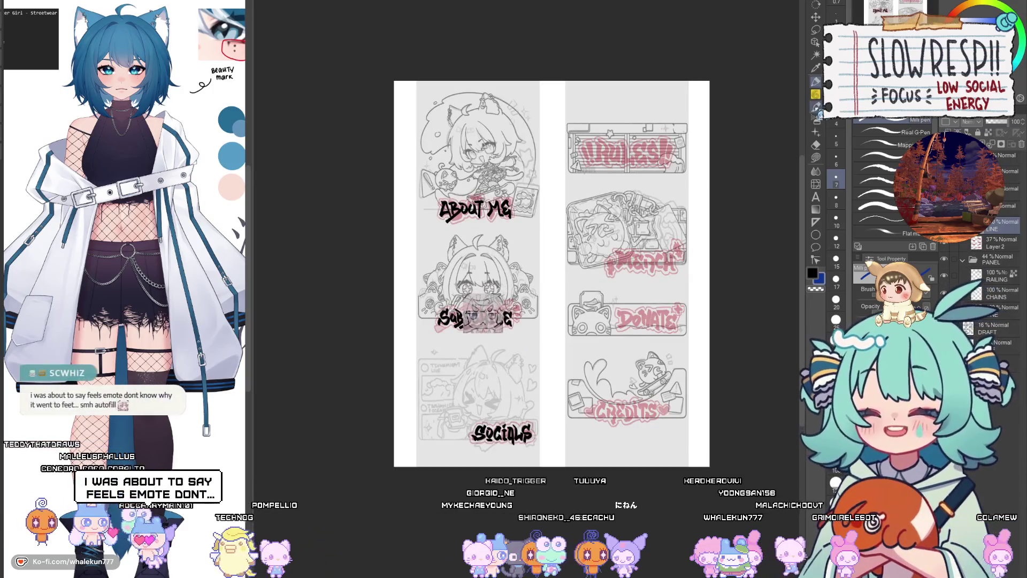
key("b")
key("c")
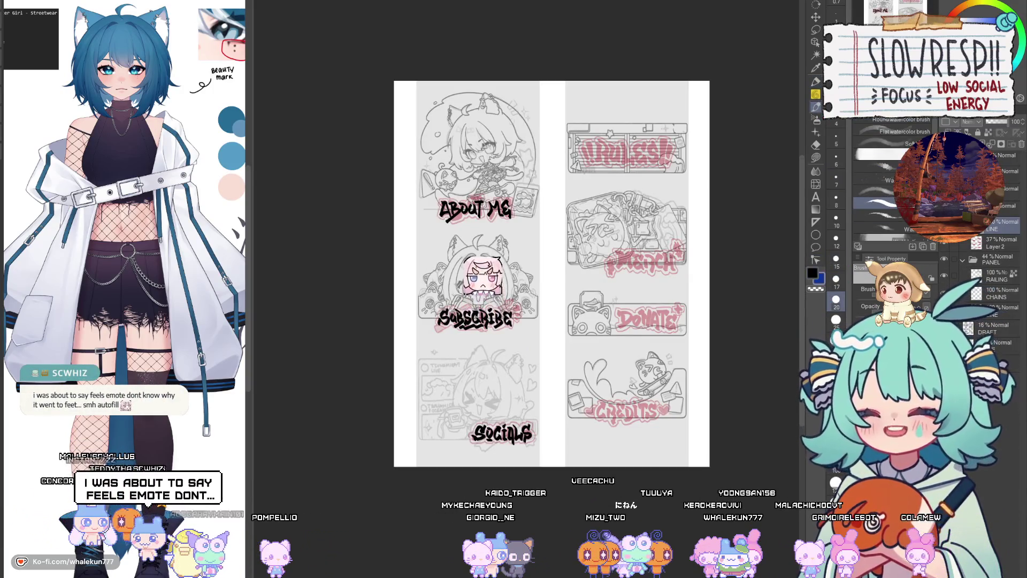
scroll(508, 350, "up", 3)
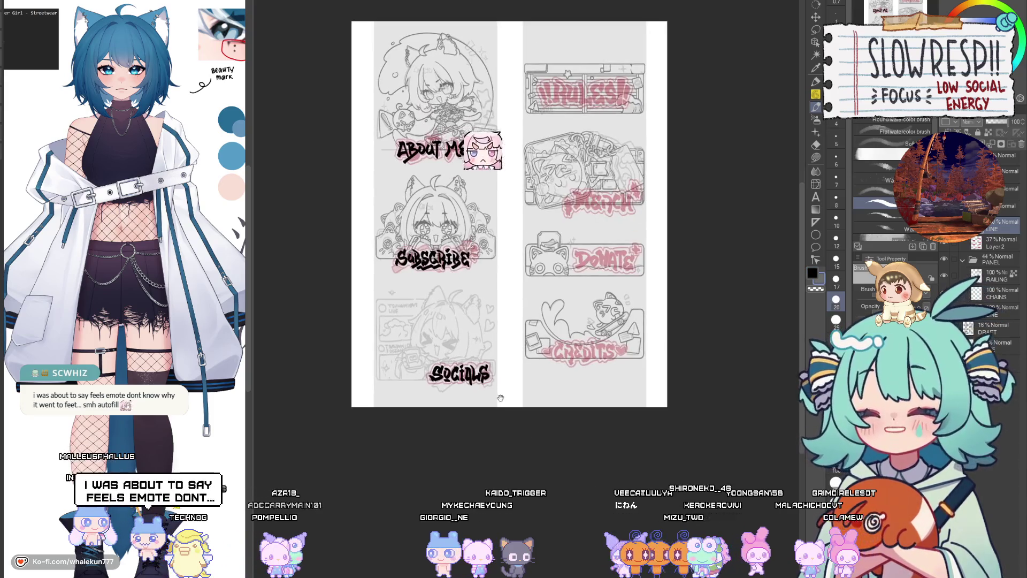
mouse_move(508, 351)
left_mouse_down()
mouse_move(521, 371)
mouse_move(603, 413)
left_mouse_up()
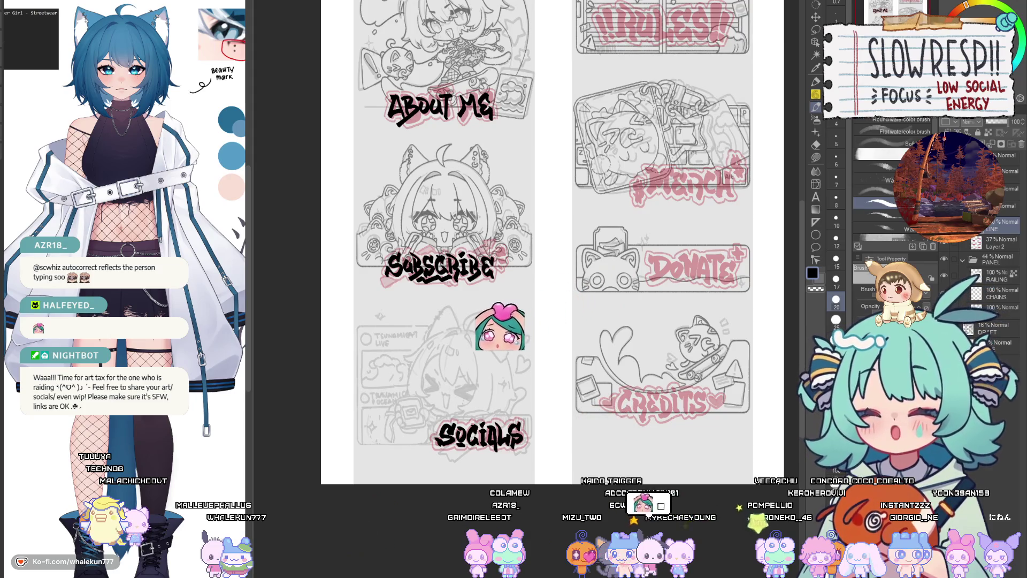
left_click_drag(632, 273, 613, 326)
Step: Zoom in on the DONATE title and ink its D and o in black brush
left_click(815, 107)
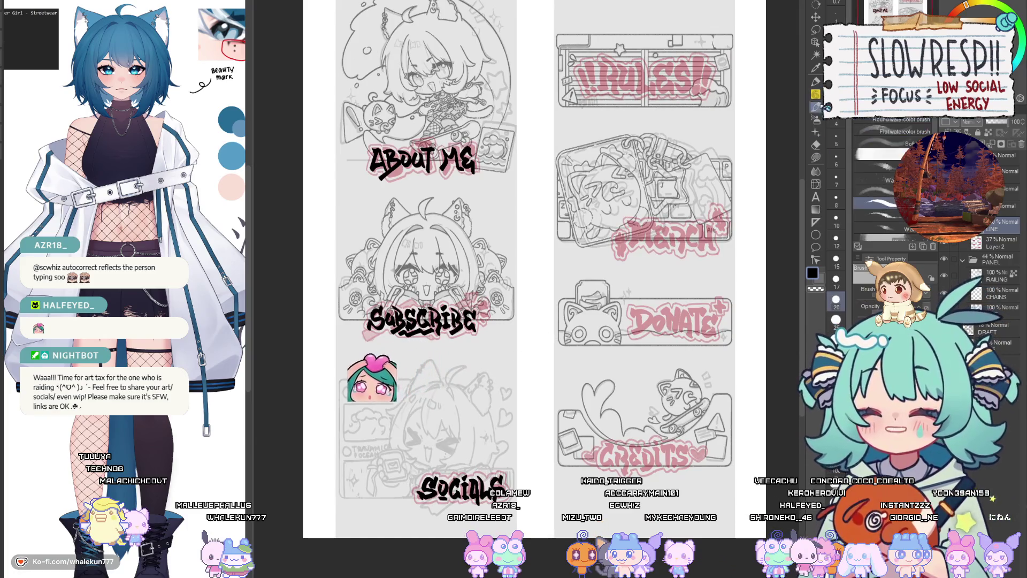
left_click_drag(681, 267, 644, 224)
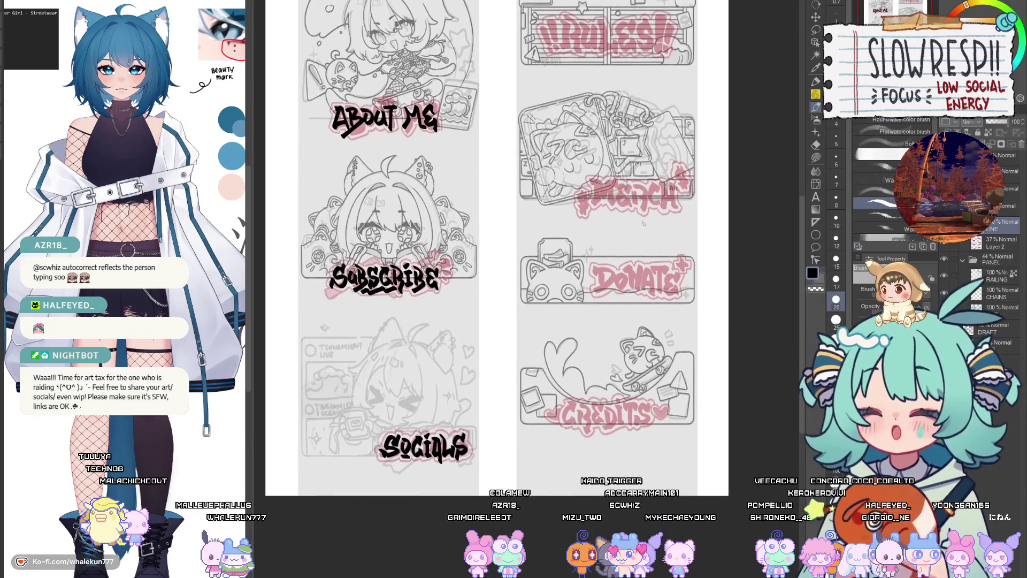
left_click(602, 282)
mouse_move(556, 302)
left_mouse_down()
mouse_move(551, 262)
mouse_move(643, 305)
mouse_move(544, 385)
left_mouse_up()
key("ctrl+z")
mouse_move(550, 264)
left_mouse_down()
mouse_move(650, 308)
mouse_move(543, 387)
left_mouse_up()
left_click_drag(584, 290, 584, 335)
mouse_move(660, 335)
left_mouse_down()
mouse_move(601, 327)
mouse_move(594, 369)
mouse_move(648, 308)
mouse_move(591, 311)
mouse_move(572, 298)
mouse_move(594, 406)
left_mouse_up()
Step: Try inking the N's stems and diagonal, undoing the misplaced strokes
key("ctrl+z")
mouse_move(558, 309)
left_mouse_down()
mouse_move(595, 340)
mouse_move(595, 396)
left_mouse_up()
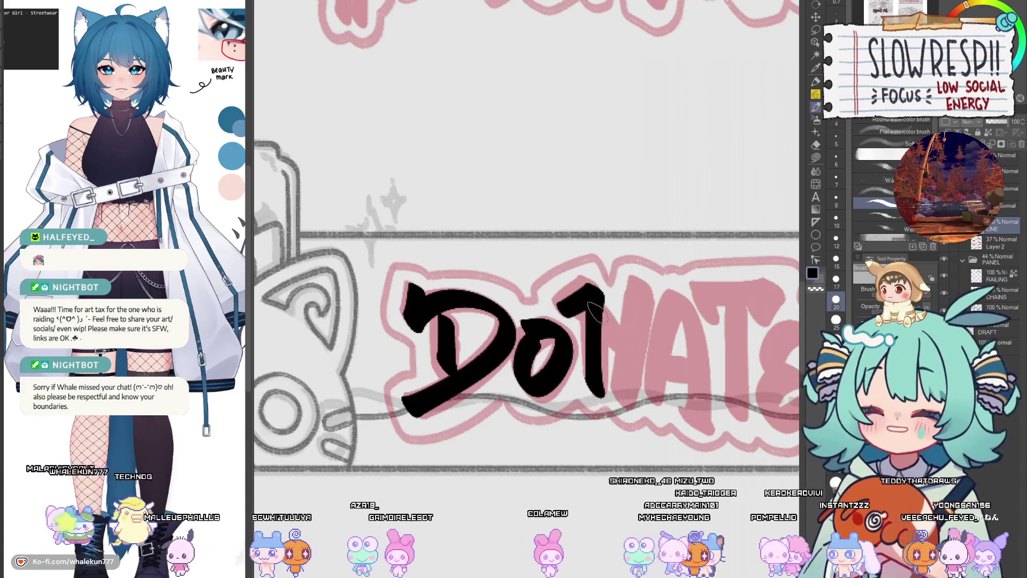
mouse_move(594, 294)
left_mouse_down()
mouse_move(644, 299)
mouse_move(620, 347)
mouse_move(635, 366)
left_mouse_up()
key("ctrl+z")
left_click_drag(645, 280, 615, 407)
left_click_drag(660, 350, 647, 350)
key("ctrl+z")
key("ctrl+z")
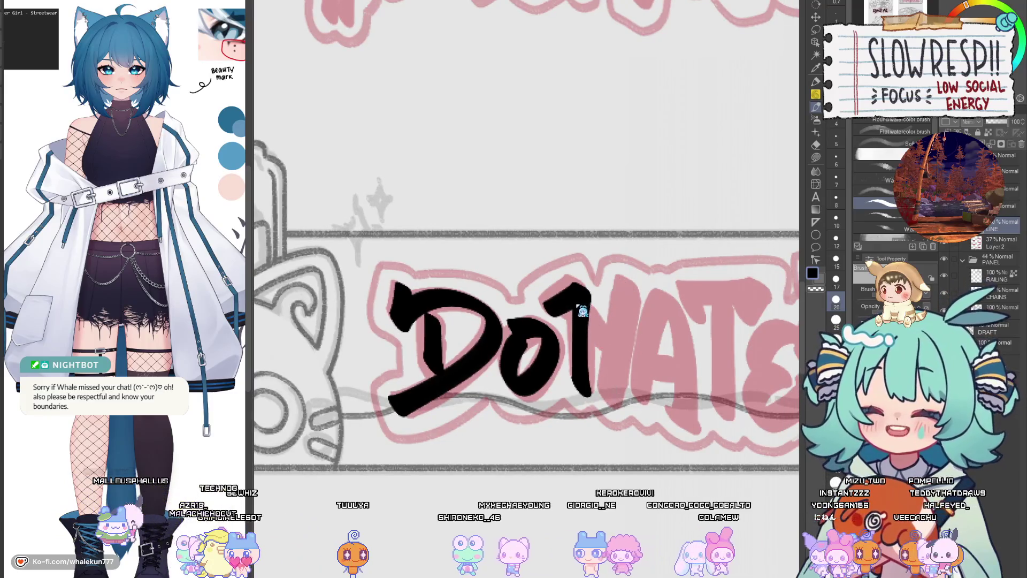
key("ctrl+z")
key("ctrl+z")
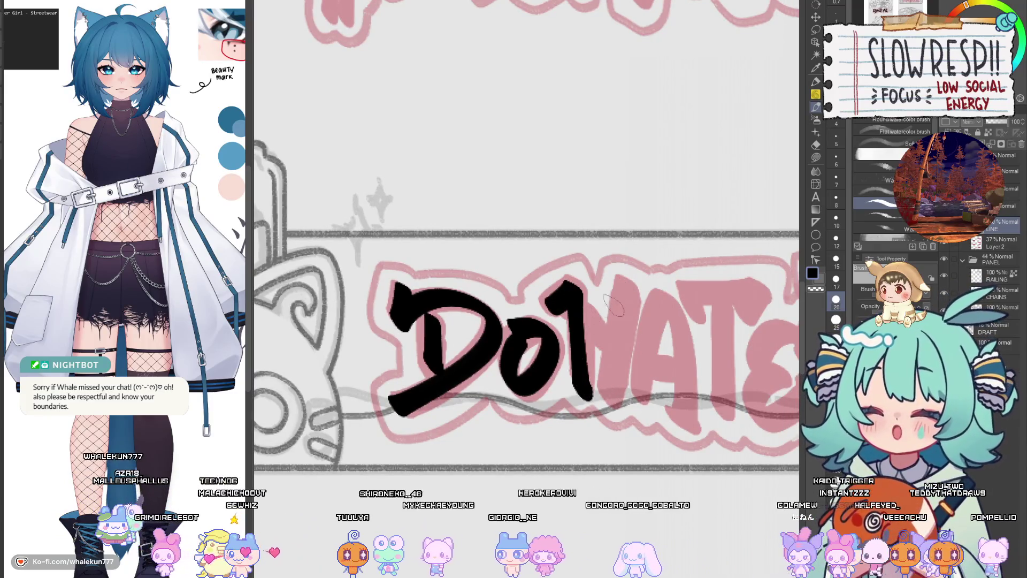
Step: Redraw the N's diagonal and a thicker right stroke to complete it
scroll(615, 355, "up", 1)
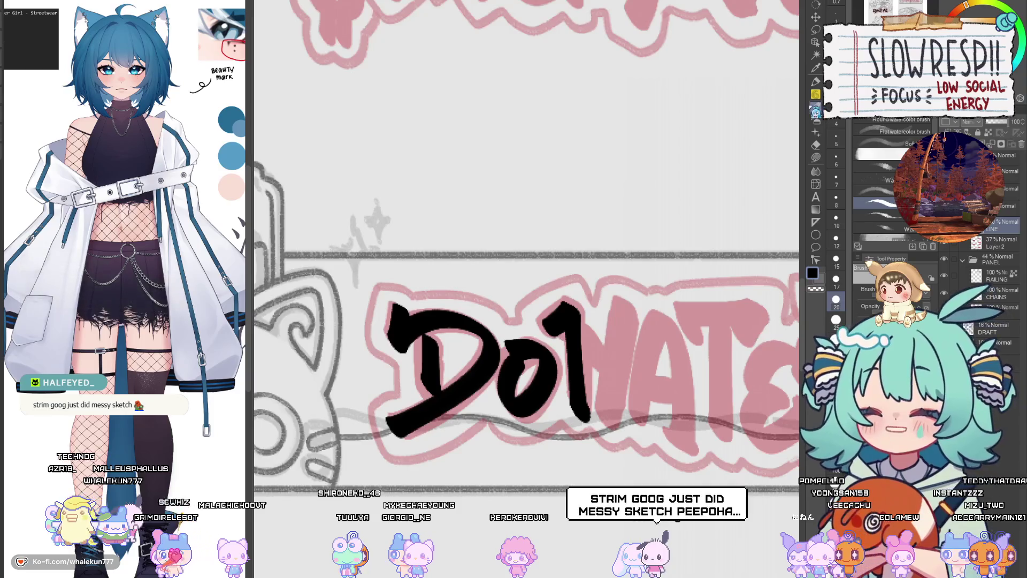
scroll(615, 358, "down", 1)
left_click_drag(554, 274, 587, 327)
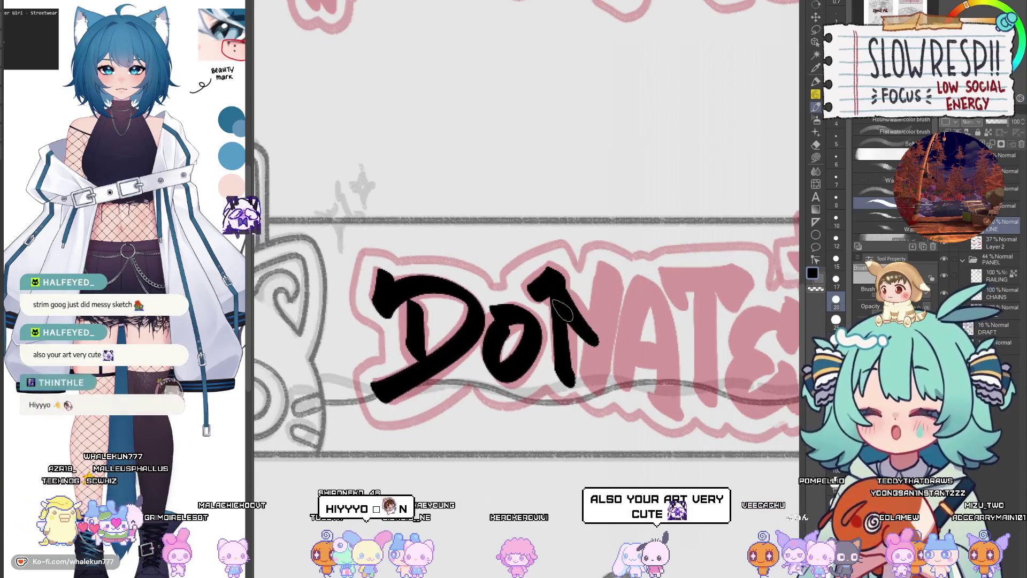
left_click_drag(606, 281, 595, 381)
key("ctrl+z")
left_click_drag(610, 274, 603, 390)
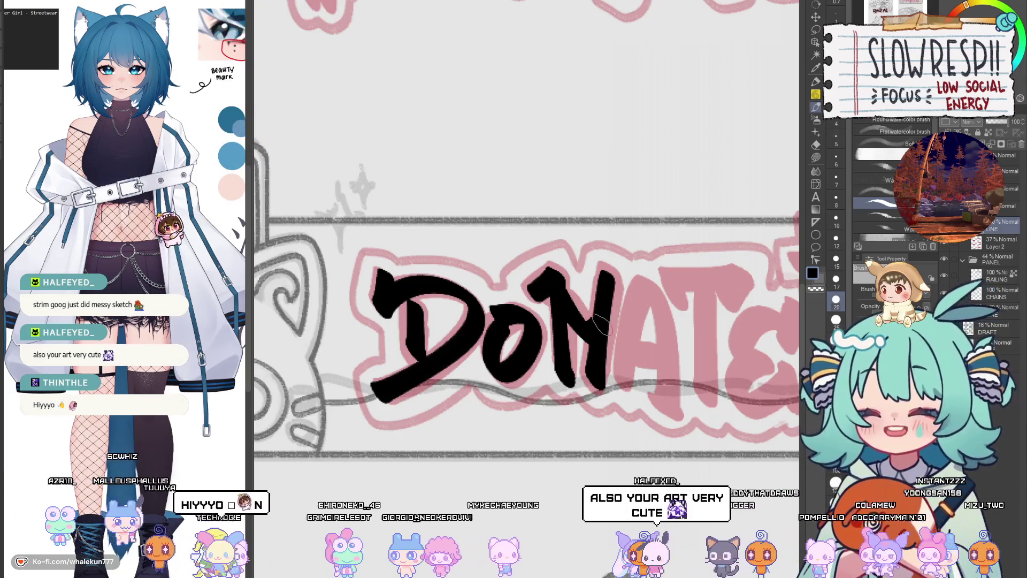
scroll(608, 324, "right", 2)
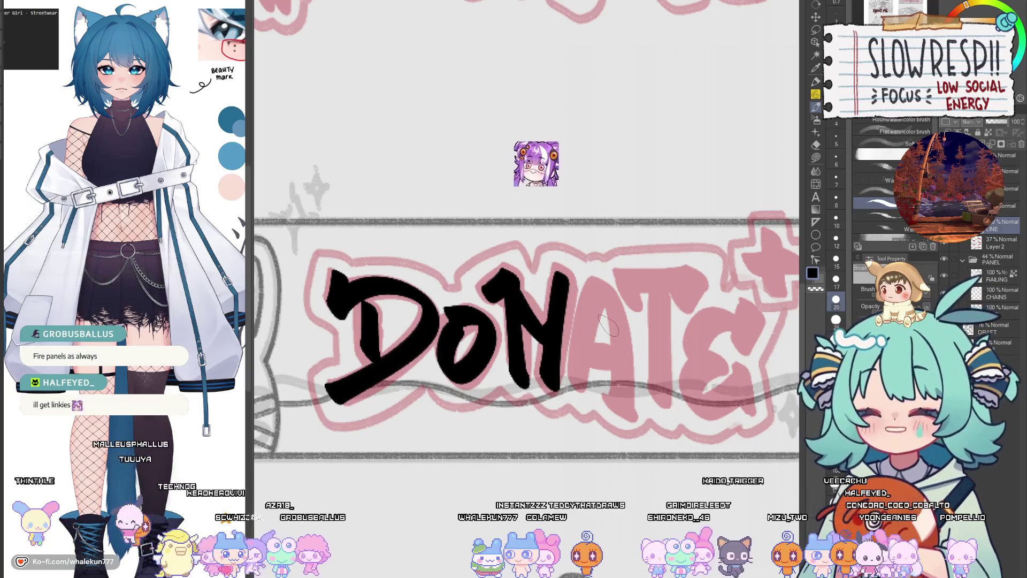
Step: Ink the A of DONATE, redrawing its right leg and top until placed correctly
scroll(599, 325, "down", 2)
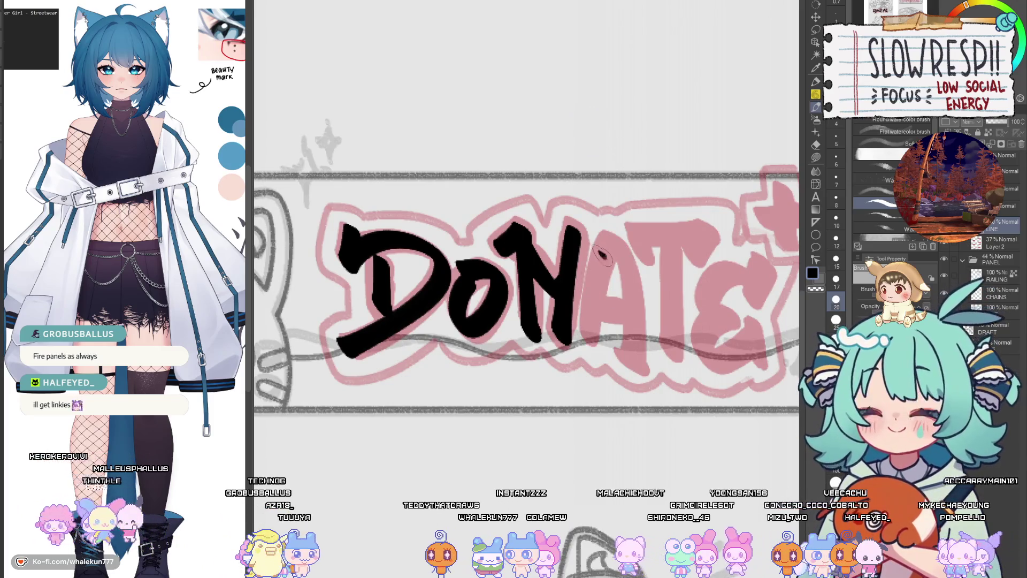
left_click_drag(602, 256, 594, 345)
left_click_drag(617, 242, 625, 350)
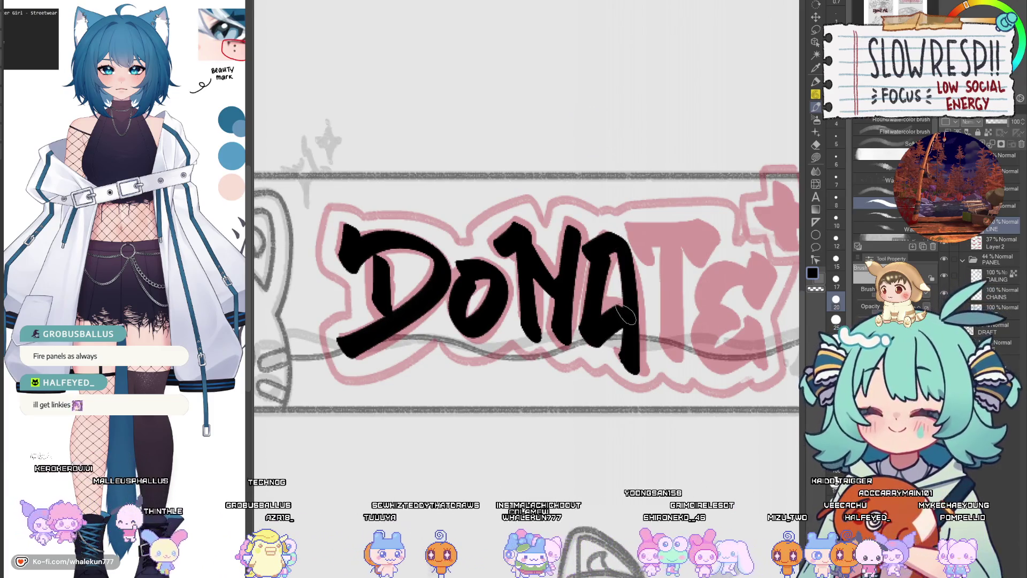
scroll(650, 286, "down", 5)
scroll(624, 350, "up", 5)
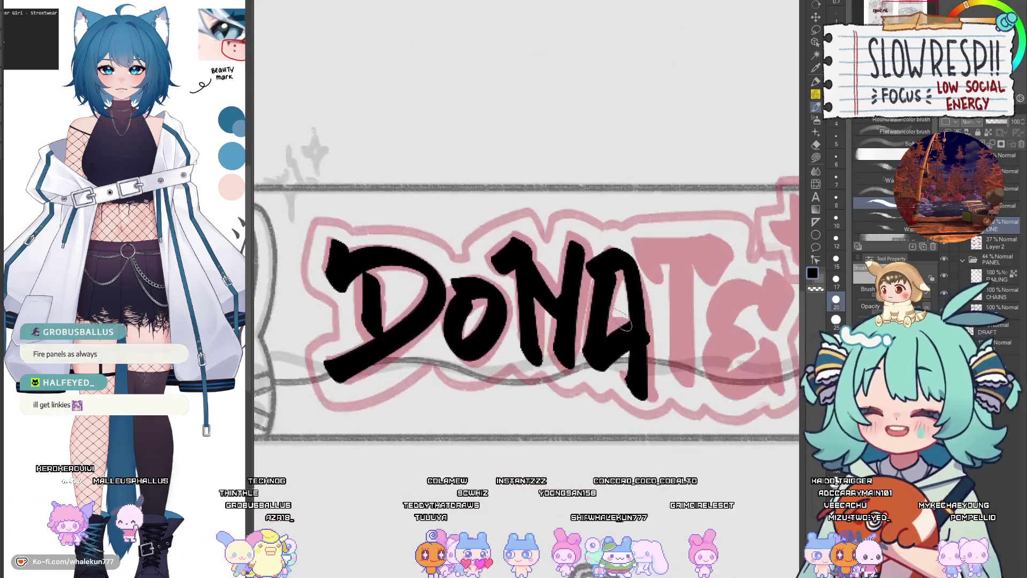
key("ctrl+z")
left_click_drag(628, 279, 639, 395)
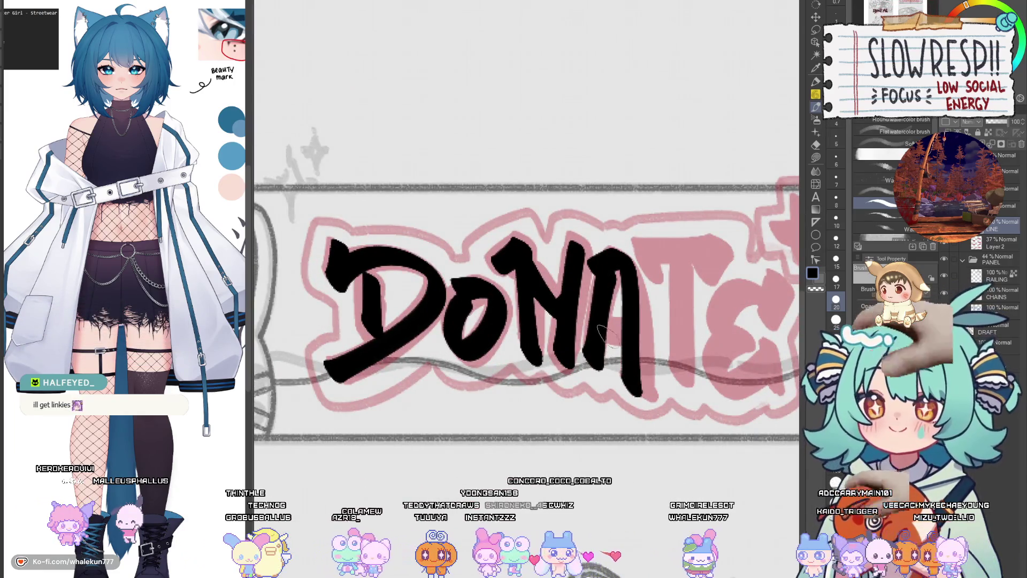
key("ctrl+z")
left_click_drag(586, 268, 642, 391)
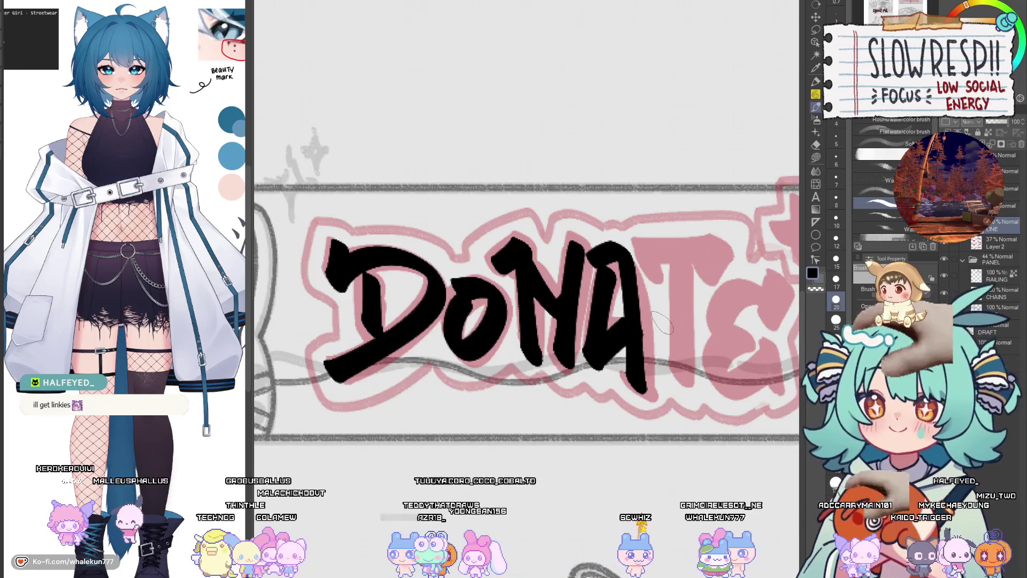
Step: Brush the T's top bar over the sketch and attempt its vertical stem
left_click_drag(631, 342, 602, 352)
mouse_move(623, 249)
left_mouse_down()
mouse_move(615, 267)
mouse_move(610, 254)
mouse_move(685, 270)
mouse_move(652, 401)
mouse_move(653, 380)
left_mouse_up()
key("ctrl+z")
key("ctrl+z")
left_click_drag(647, 254, 654, 404)
Step: Draw the T's vertical stem below its bar, then pan to the end of DONATE
key("ctrl+z")
key("ctrl+z")
left_click_drag(649, 254, 654, 401)
key("ctrl+z")
key("ctrl+z")
left_click_drag(649, 257, 655, 396)
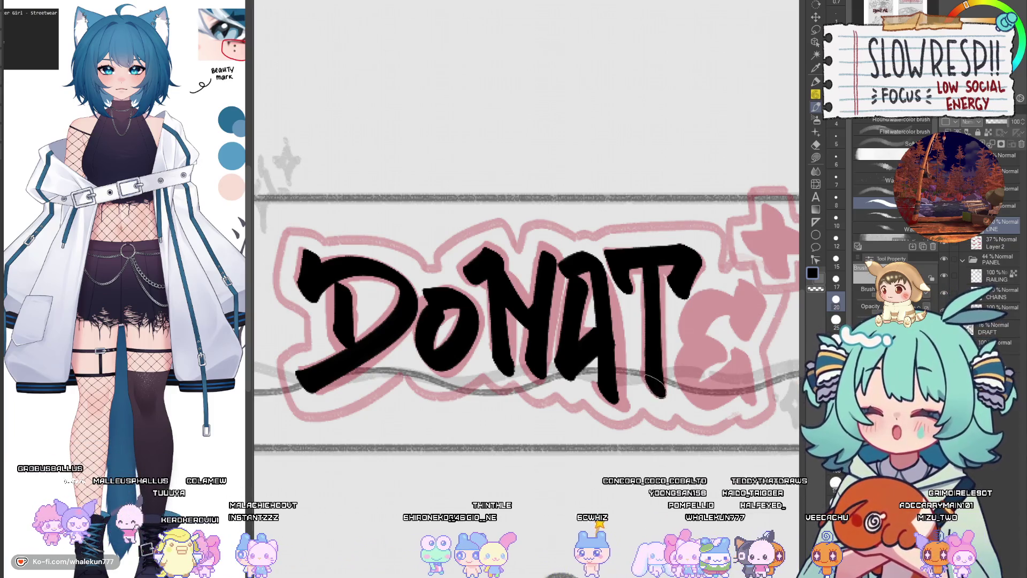
left_click_drag(654, 262, 628, 246)
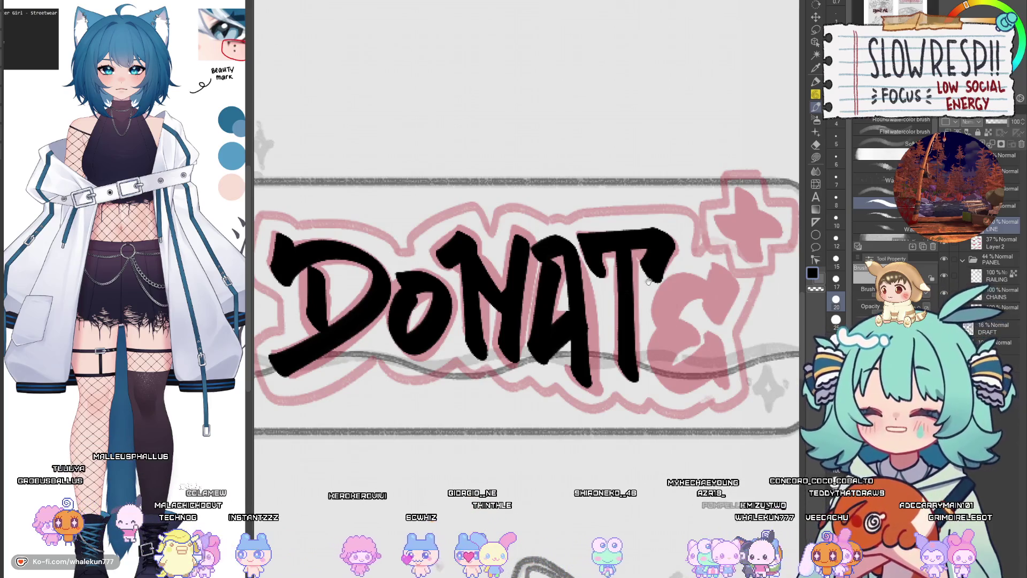
left_click_drag(648, 281, 669, 338)
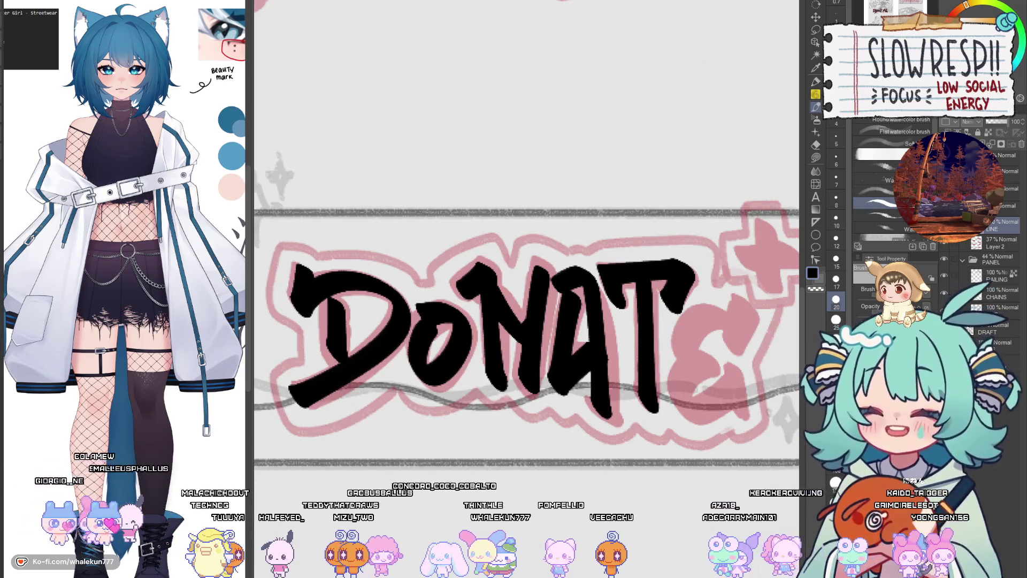
left_click_drag(702, 321, 649, 291)
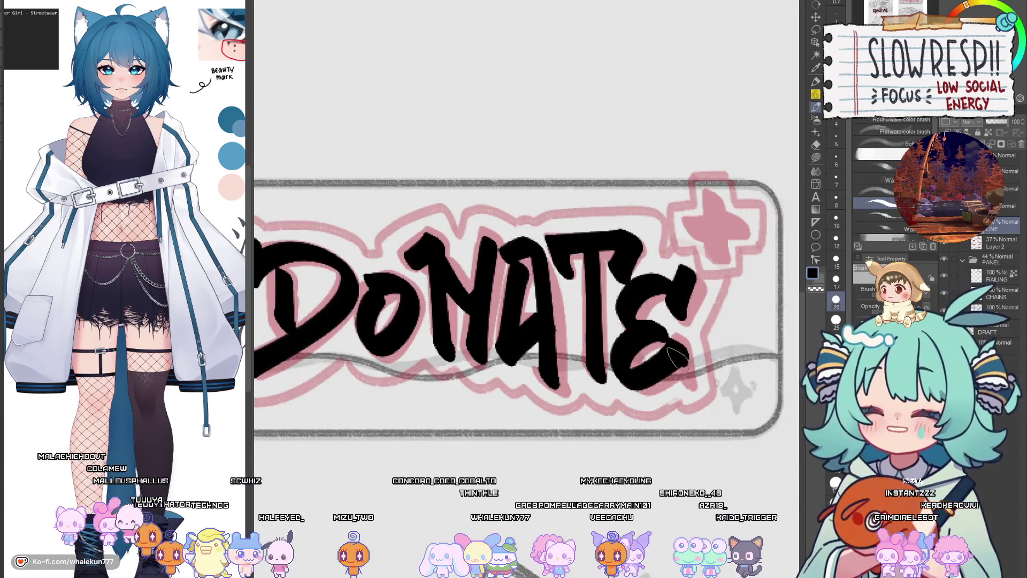
Step: Ink the E of DONATE and a vertical bar of the plus sign, retrying strokes
key("ctrl+z")
left_click_drag(659, 335, 687, 357)
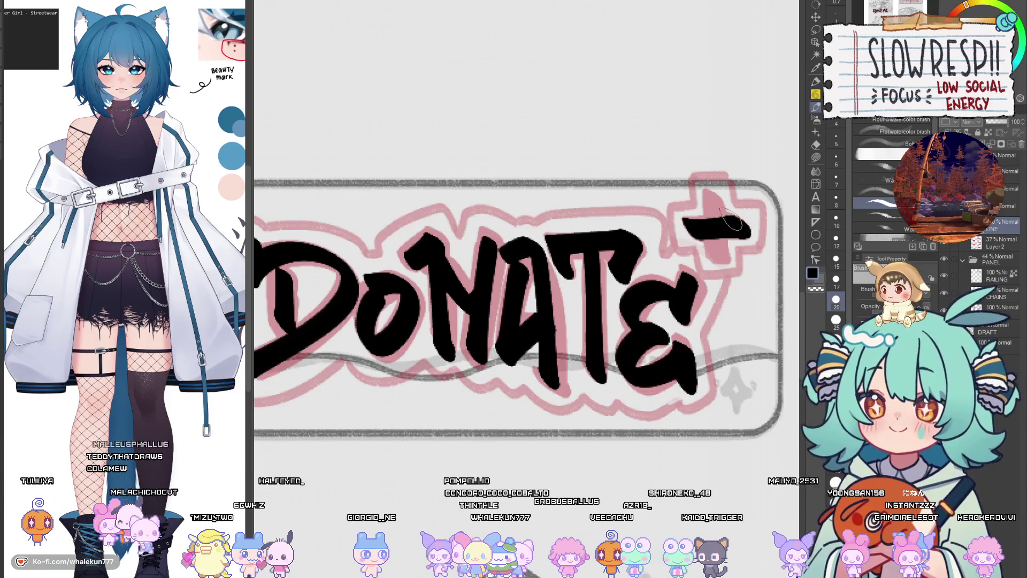
key("ctrl+z")
left_click_drag(689, 218, 696, 227)
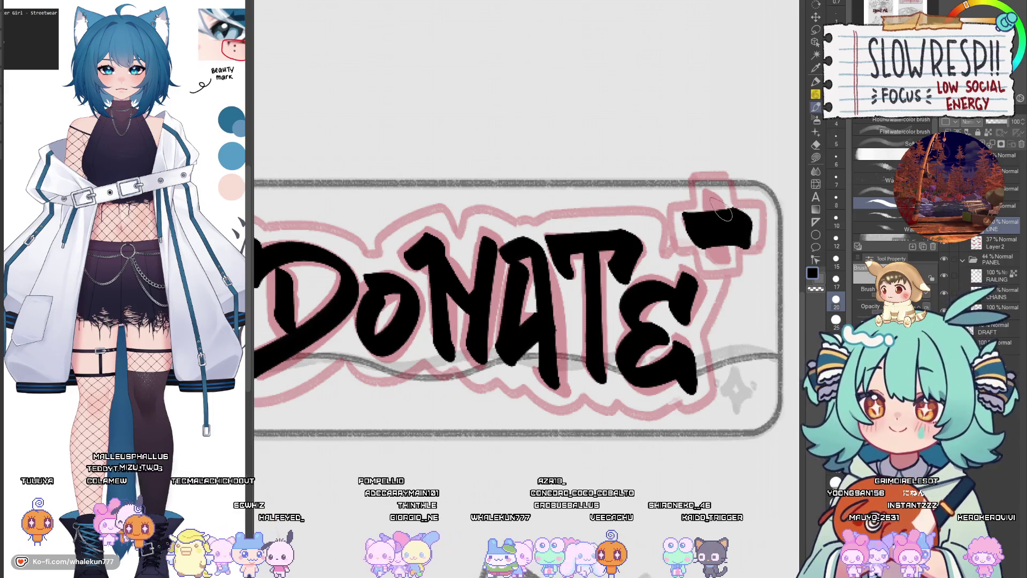
key("ctrl+z")
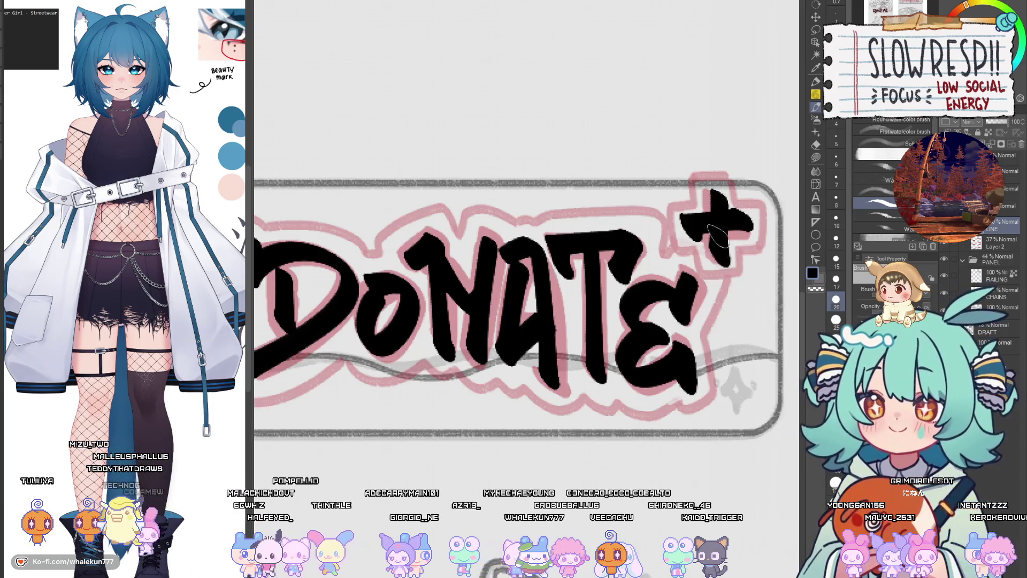
key("ctrl+z")
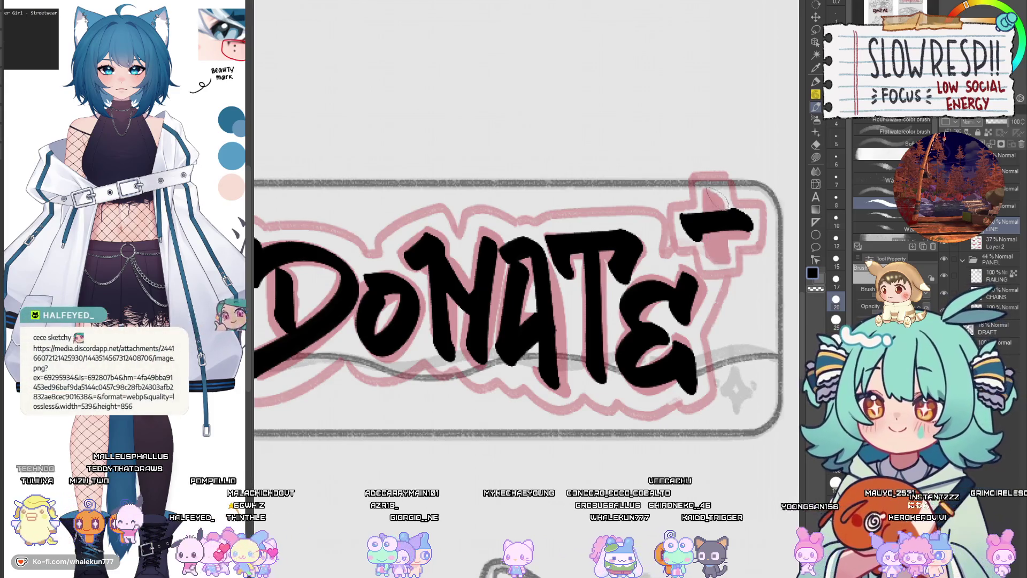
left_click_drag(709, 192, 719, 261)
scroll(738, 219, "down", 3)
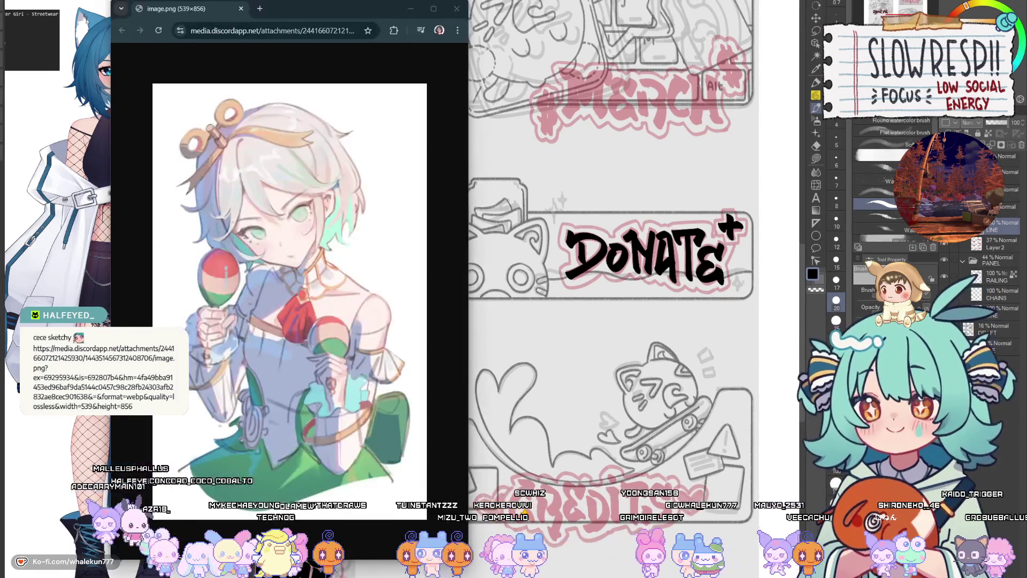
left_click_drag(471, 67, 674, 47)
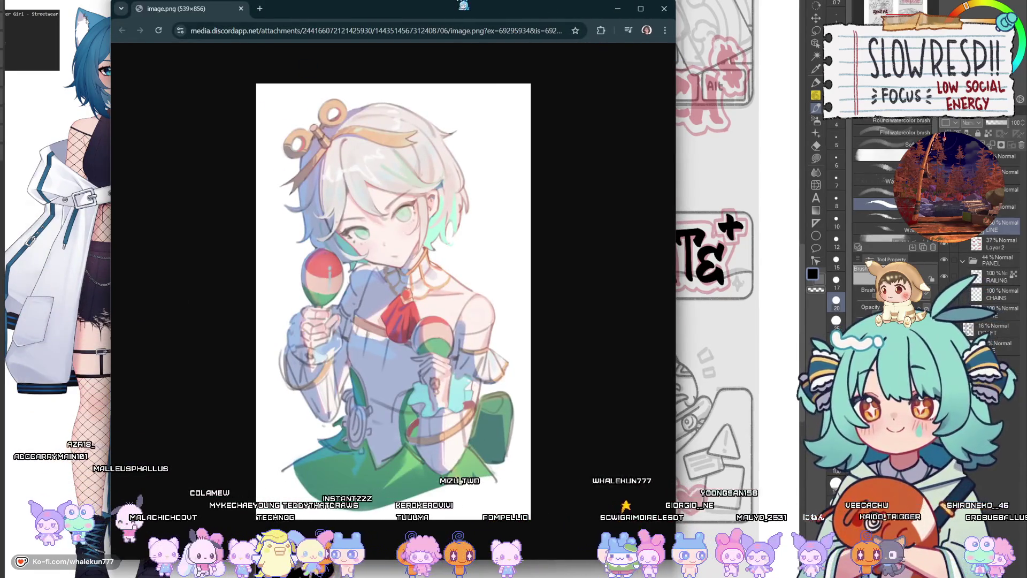
key("F11")
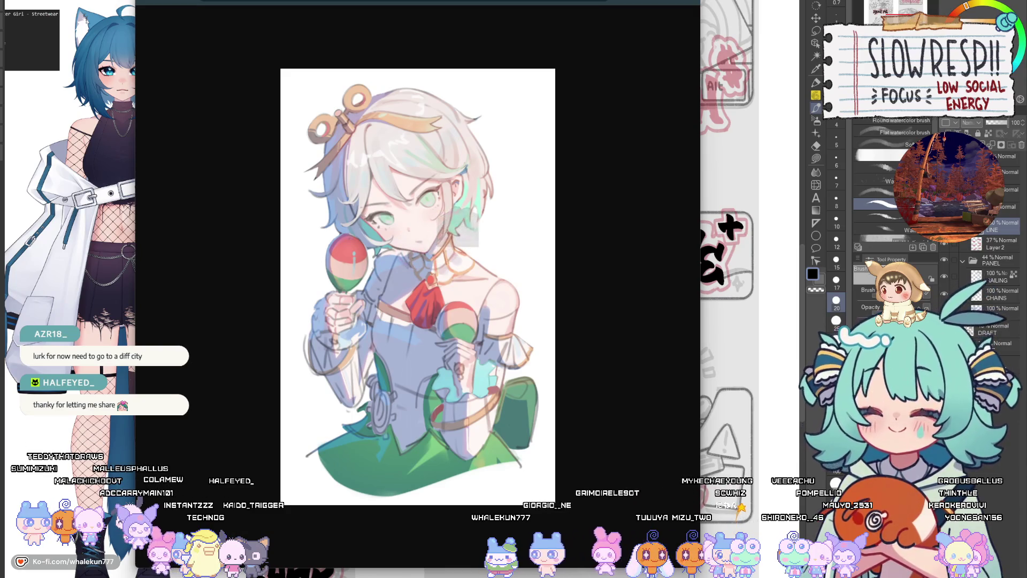
key("Escape")
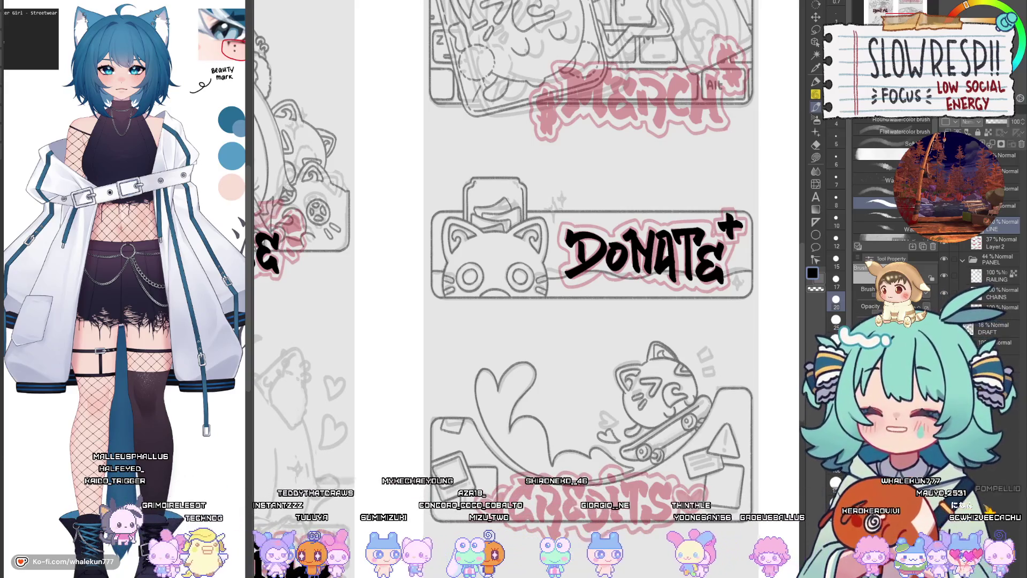
Step: Repeatedly brush the R's bowl and tail in CREDITS, undoing unsatisfactory attempts
scroll(600, 356, "up", 3)
left_click_drag(600, 355, 612, 404)
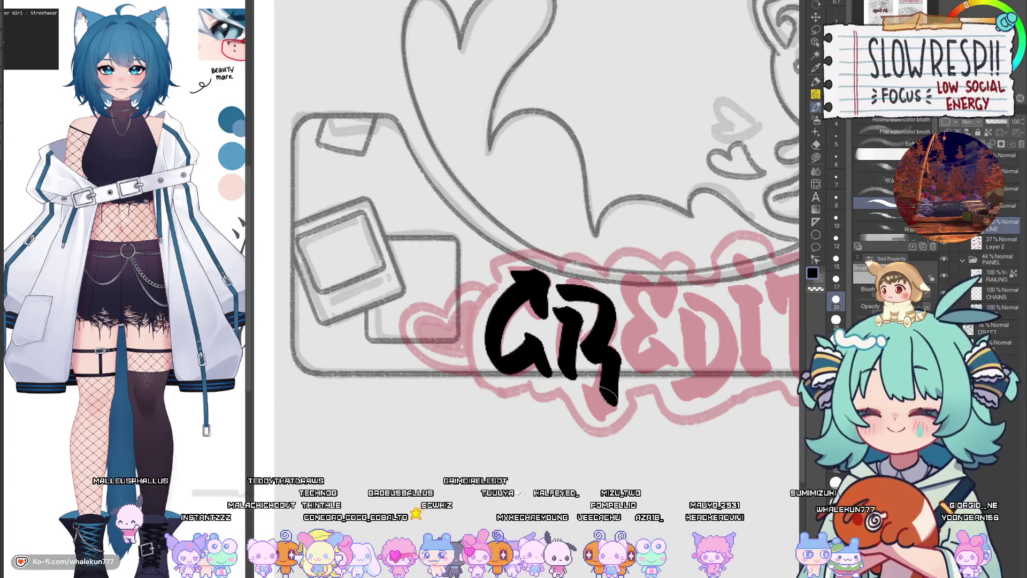
scroll(660, 333, "down", 5)
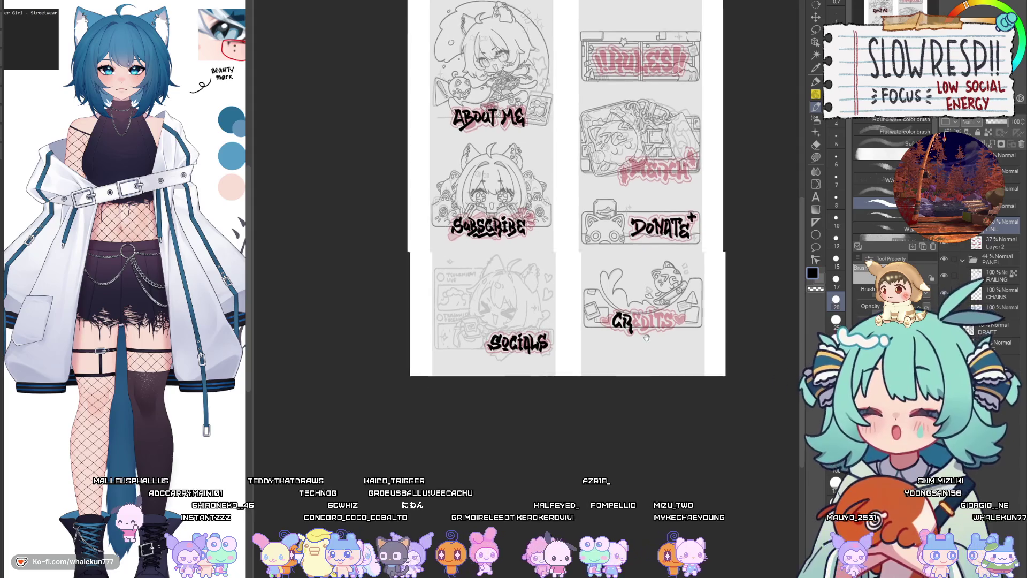
scroll(602, 327, "up", 5)
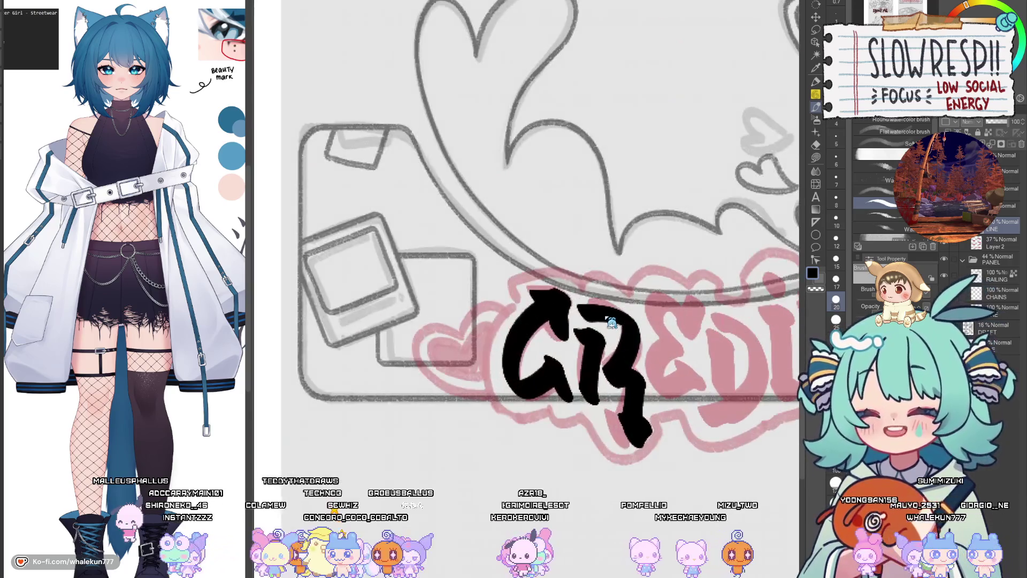
key("ctrl+z")
mouse_move(580, 306)
left_mouse_down()
mouse_move(639, 327)
mouse_move(615, 382)
mouse_move(639, 437)
left_mouse_up()
key("ctrl+z")
left_click_drag(580, 306, 634, 439)
key("ctrl+z")
mouse_move(581, 305)
left_mouse_down()
mouse_move(615, 369)
mouse_move(629, 321)
mouse_move(607, 373)
mouse_move(636, 432)
left_mouse_up()
key("ctrl+z")
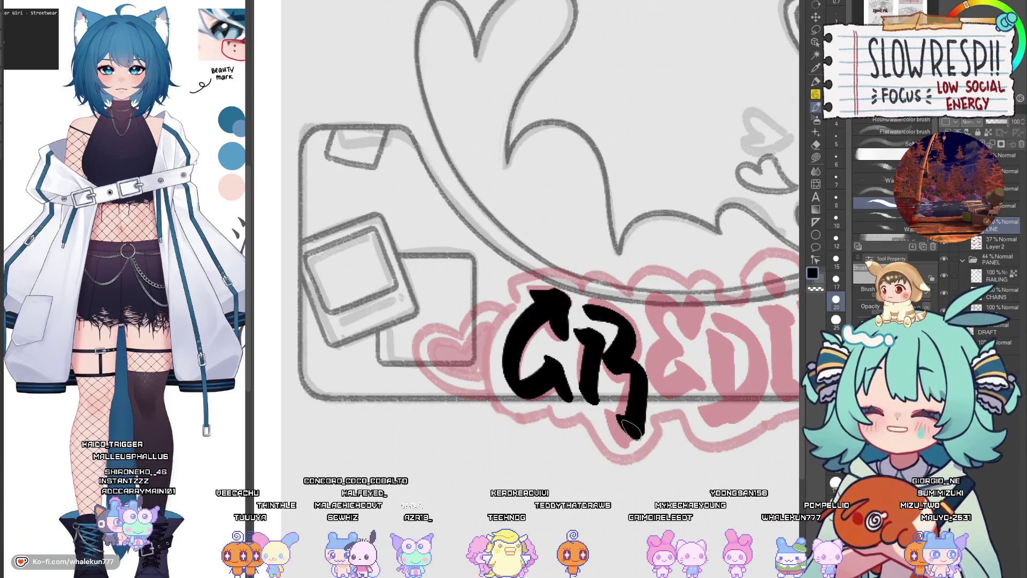
key("ctrl+z")
Step: Redraw the R's bowl after the C and add its diagonal leg
mouse_move(581, 303)
left_mouse_down()
mouse_move(596, 316)
mouse_move(621, 431)
mouse_move(591, 427)
left_mouse_up()
key("ctrl+z")
left_click_drag(545, 320, 610, 433)
key("ctrl+z")
left_click_drag(543, 320, 610, 409)
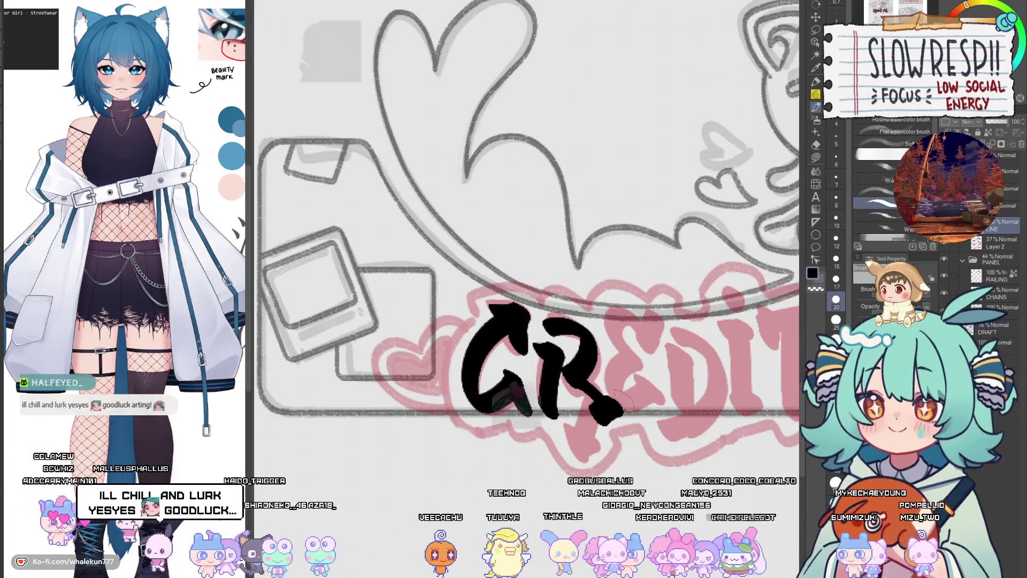
key("ctrl+z")
left_click_drag(573, 378, 615, 433)
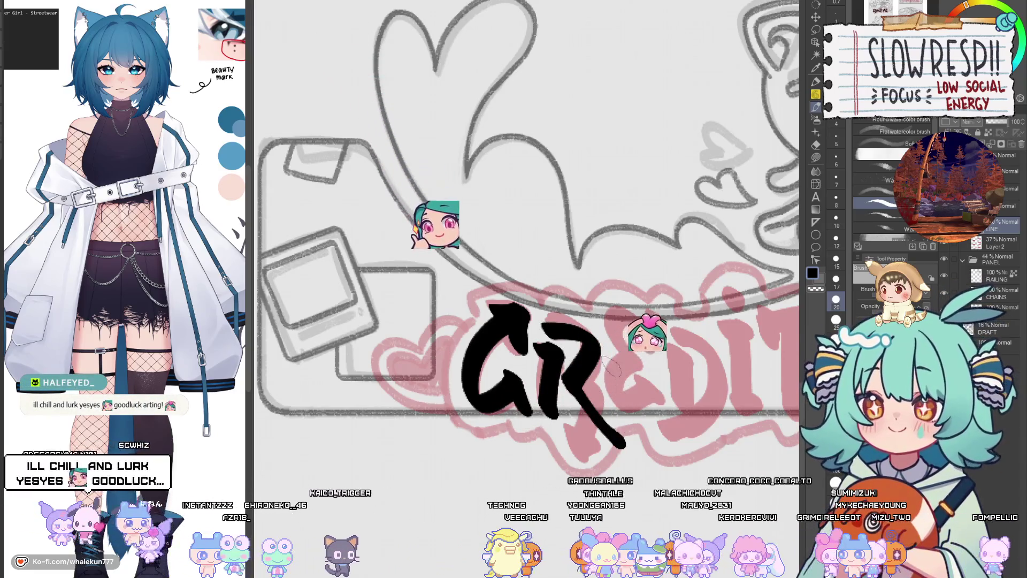
key("ctrl+z")
key("ctrl+z")
key("ctrl+y")
left_click_drag(573, 377, 615, 438)
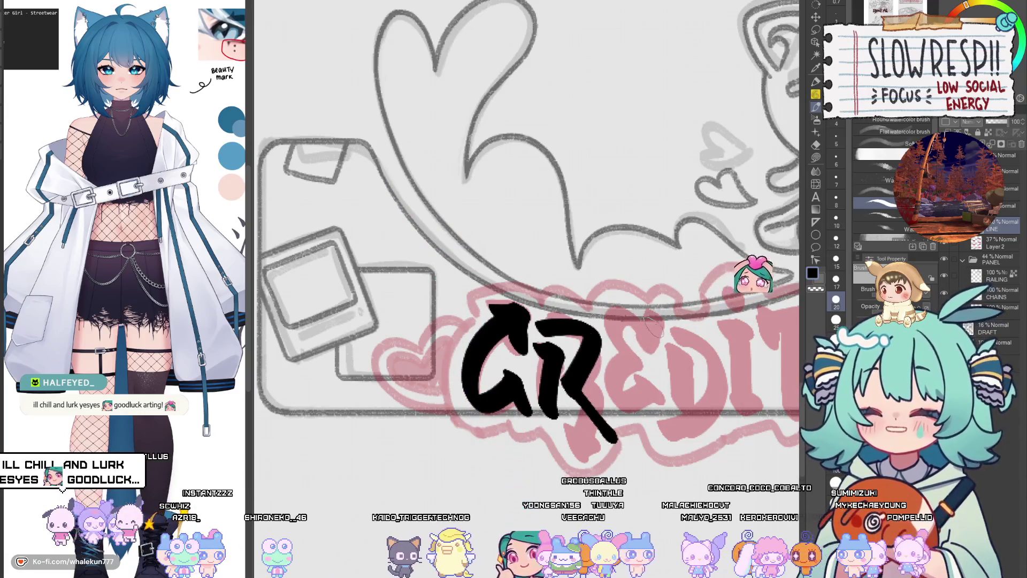
Step: Ink the E after the R, then try a first D stroke and undo it
mouse_move(661, 318)
left_mouse_down()
mouse_move(621, 356)
mouse_move(655, 412)
mouse_move(615, 395)
mouse_move(627, 358)
left_mouse_up()
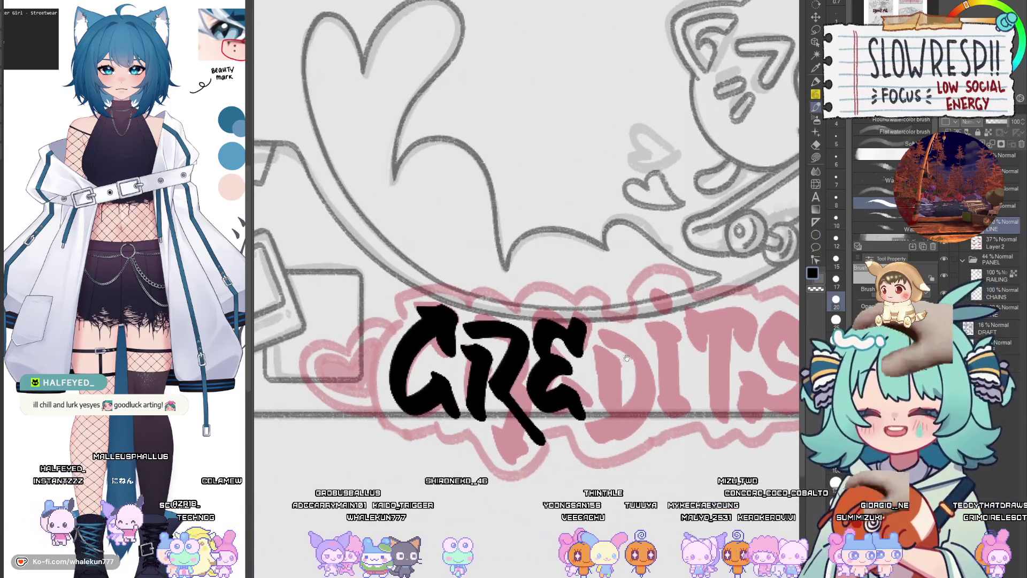
key("ctrl+z")
mouse_move(585, 320)
left_mouse_down()
mouse_move(549, 324)
mouse_move(575, 395)
left_mouse_up()
key("ctrl+z")
mouse_move(571, 335)
left_mouse_down()
mouse_move(535, 375)
mouse_move(591, 412)
left_mouse_up()
mouse_move(602, 351)
left_mouse_down()
mouse_move(605, 412)
mouse_move(605, 385)
mouse_move(609, 400)
left_mouse_up()
key("ctrl+z")
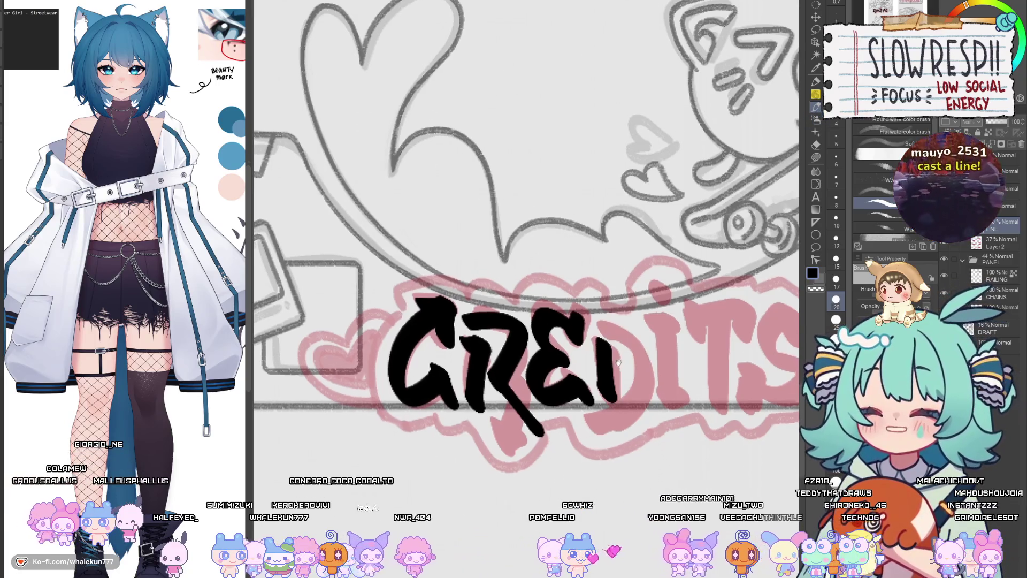
Step: Sketch out the D, dotted i and T stem, then undo them back to the E
left_click_drag(535, 268, 519, 224)
mouse_move(589, 286)
left_mouse_down()
mouse_move(630, 346)
mouse_move(583, 401)
mouse_move(629, 302)
mouse_move(583, 404)
left_mouse_up()
key("ctrl+z")
mouse_move(631, 292)
left_mouse_down()
mouse_move(655, 284)
mouse_move(656, 353)
mouse_move(671, 369)
left_mouse_up()
left_click_drag(642, 268, 653, 254)
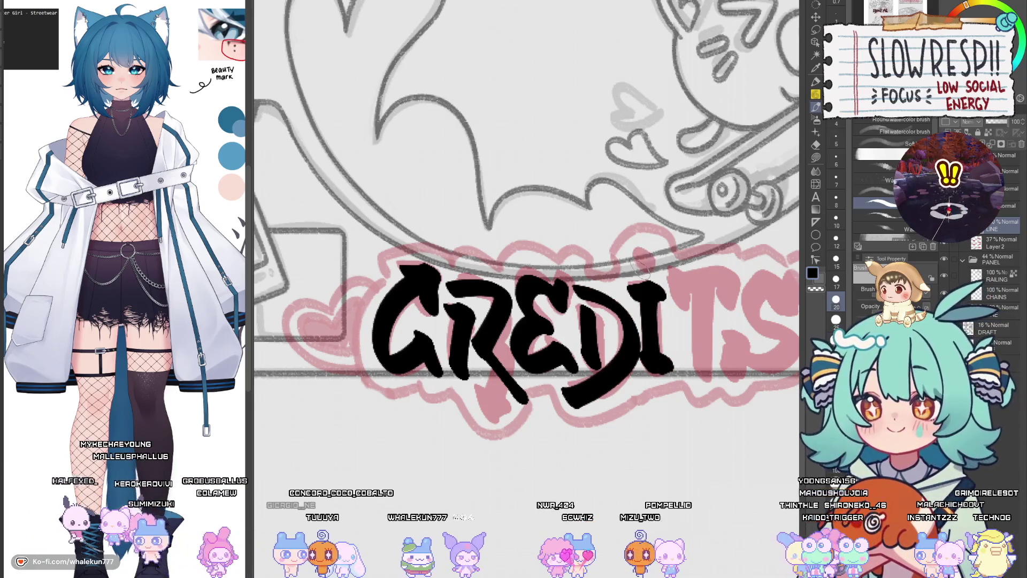
mouse_move(676, 297)
left_mouse_down()
mouse_move(656, 291)
mouse_move(700, 265)
mouse_move(717, 299)
mouse_move(679, 375)
left_mouse_up()
key("ctrl+z")
key("ctrl+z")
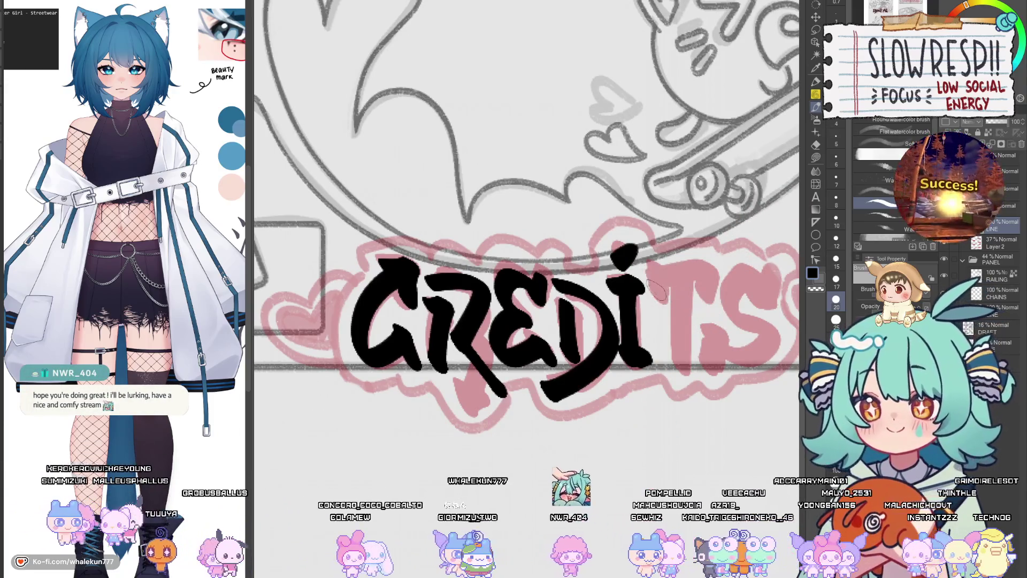
left_click_drag(680, 265, 678, 374)
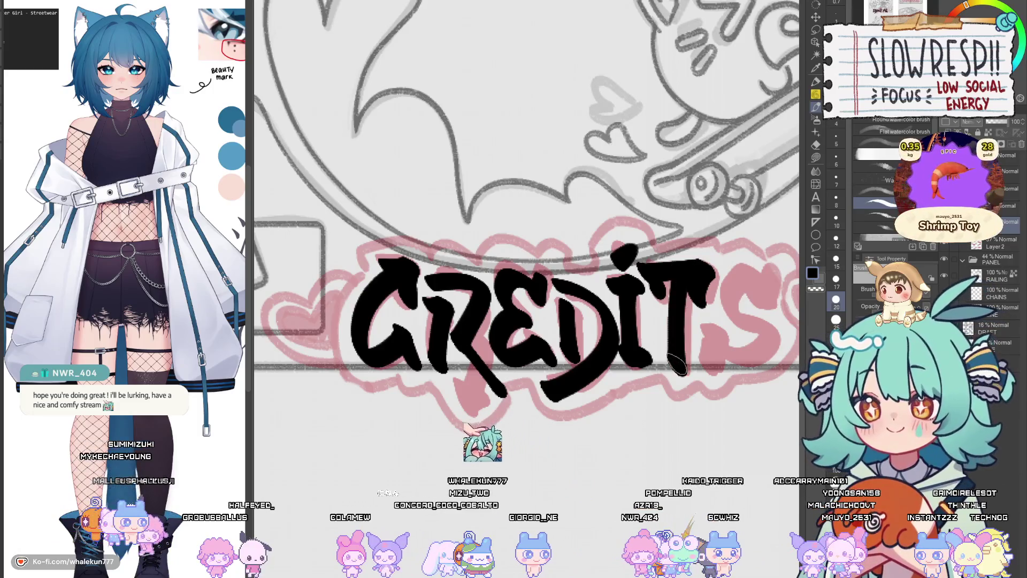
key("ctrl+z")
left_click_drag(681, 278, 677, 365)
key("ctrl+z")
key("ctrl+z")
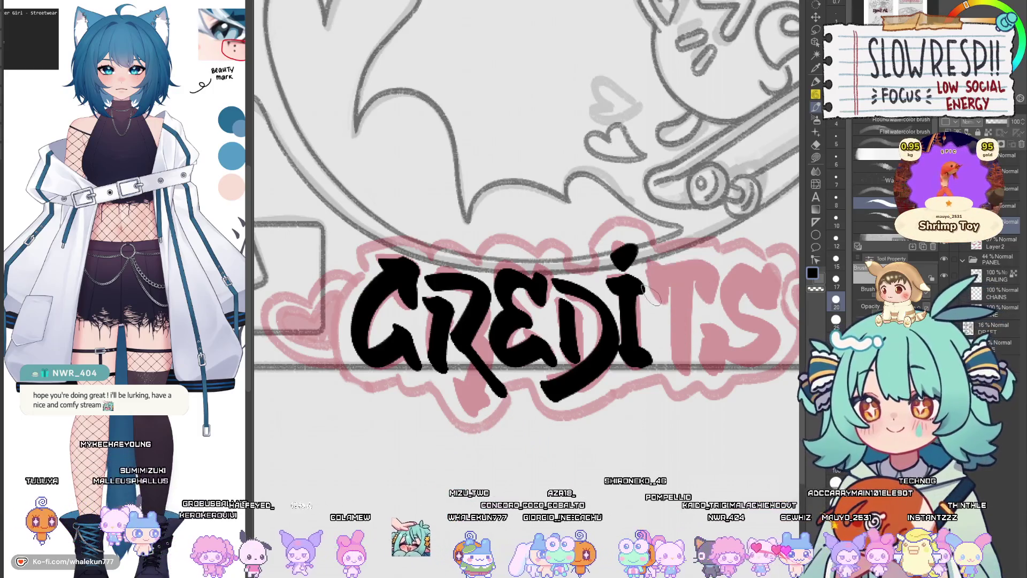
key("ctrl+z")
key("ctrl+z")
key("ctrl+z")
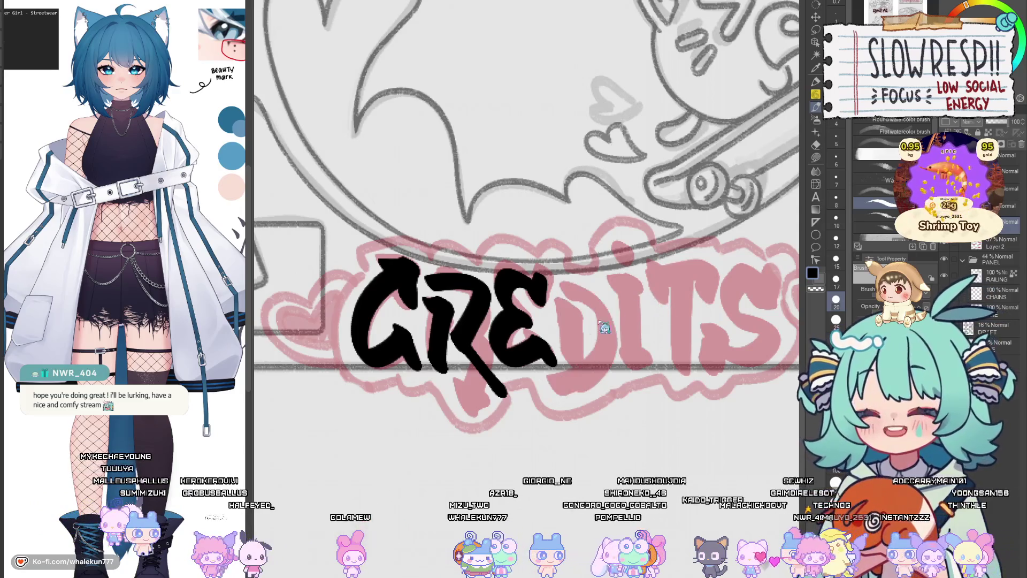
Step: Restart the D after the E, undoing the stray strokes and its bowl
mouse_move(560, 298)
left_mouse_down()
mouse_move(567, 342)
mouse_move(602, 350)
left_mouse_up()
key("ctrl+z")
key("ctrl+z")
mouse_move(571, 291)
left_mouse_down()
mouse_move(568, 358)
mouse_move(610, 279)
mouse_move(541, 396)
mouse_move(559, 284)
mouse_move(575, 358)
left_mouse_up()
key("ctrl+z")
key("ctrl+z")
scroll(575, 321, "down", 5)
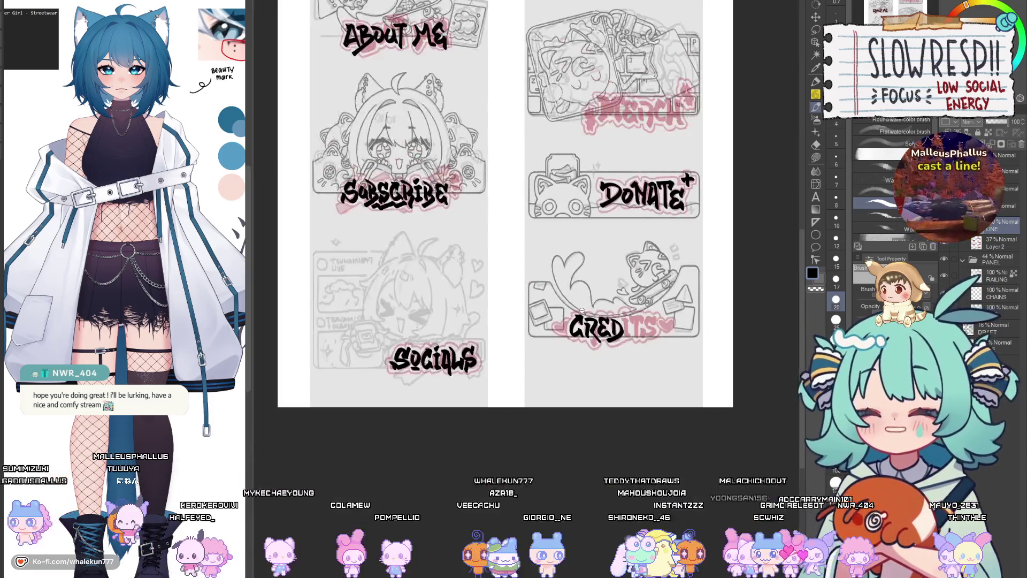
scroll(621, 315, "up", 5)
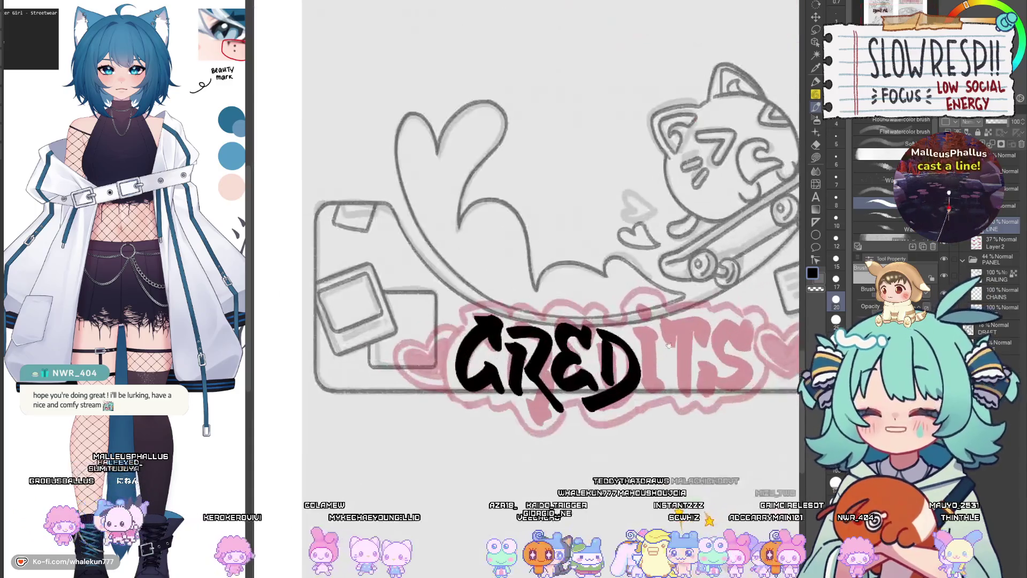
scroll(610, 310, "down", 3)
scroll(598, 305, "up", 6)
key("ctrl+z")
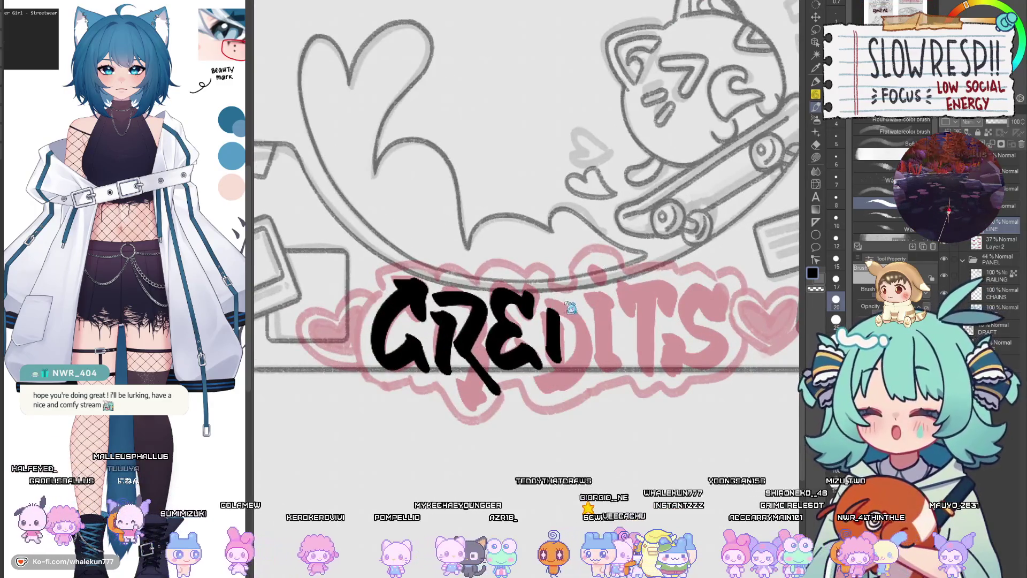
Step: Redraw the D, then ink the dotted i and the T with its stem
key("ctrl+z")
mouse_move(549, 291)
left_mouse_down()
mouse_move(554, 310)
mouse_move(605, 335)
mouse_move(529, 390)
left_mouse_up()
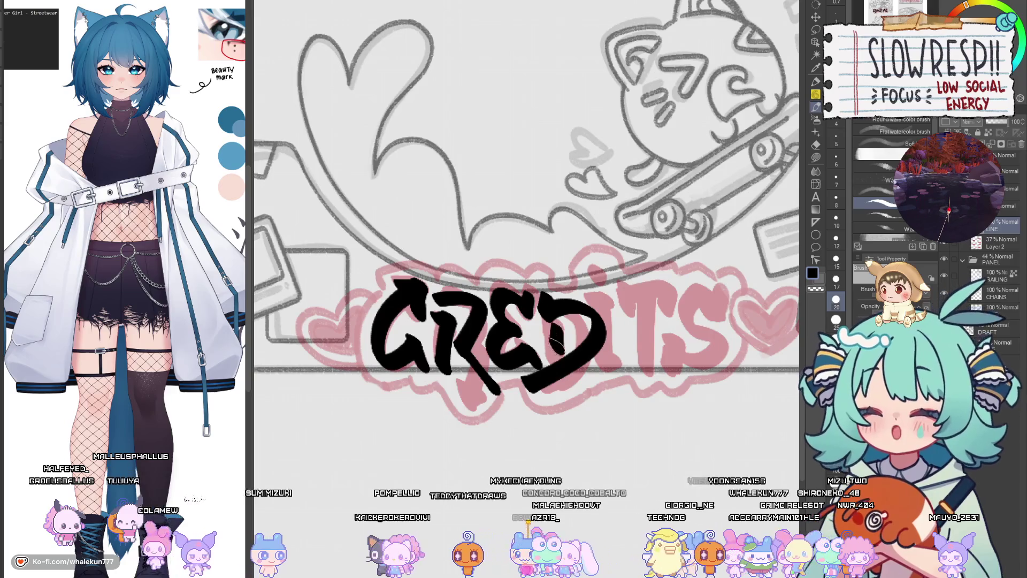
mouse_move(615, 302)
left_mouse_down()
mouse_move(621, 368)
mouse_move(626, 267)
left_mouse_up()
mouse_move(636, 308)
left_mouse_down()
mouse_move(687, 296)
mouse_move(665, 379)
left_mouse_up()
key("ctrl+z")
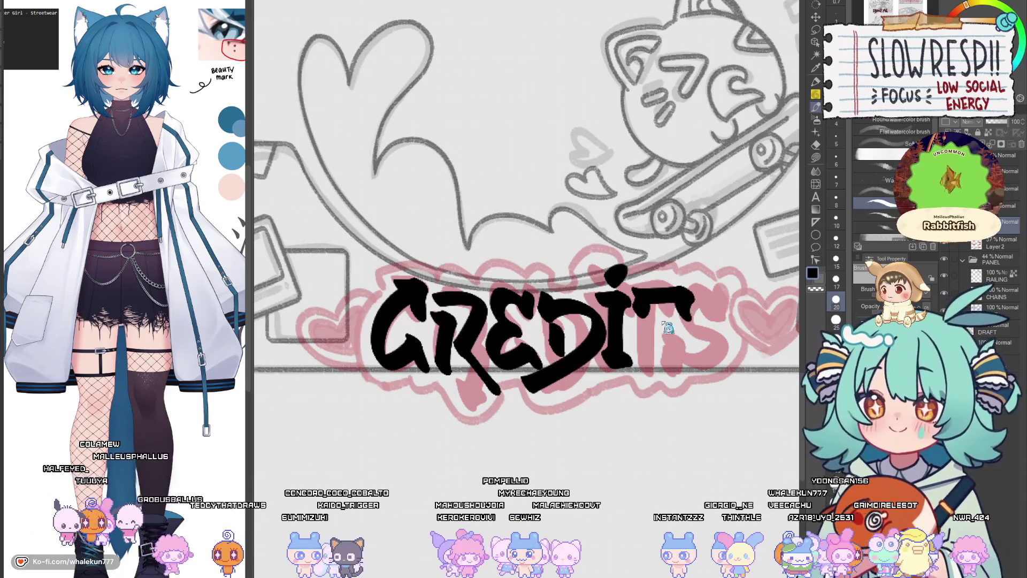
left_click_drag(663, 298, 668, 379)
Step: Brush the S to finish CREDITS and zoom out to view the whole lettering
mouse_move(735, 293)
left_mouse_down()
mouse_move(717, 299)
mouse_move(733, 332)
mouse_move(722, 349)
left_mouse_up()
key("ctrl+z")
key("ctrl+z")
mouse_move(720, 305)
left_mouse_down()
mouse_move(741, 345)
mouse_move(690, 372)
mouse_move(689, 357)
left_mouse_up()
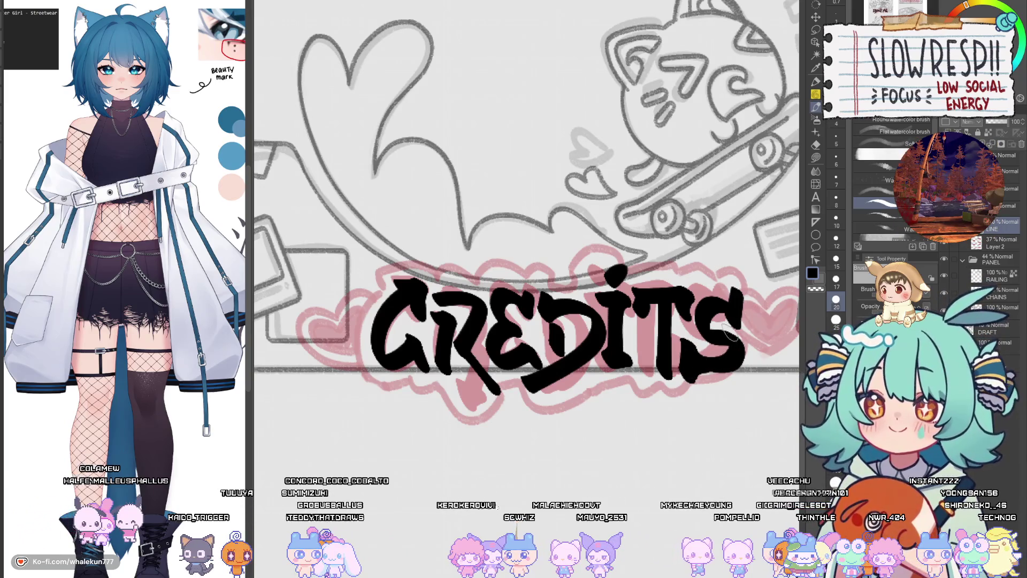
key("ctrl+0")
scroll(704, 319, "up", 5)
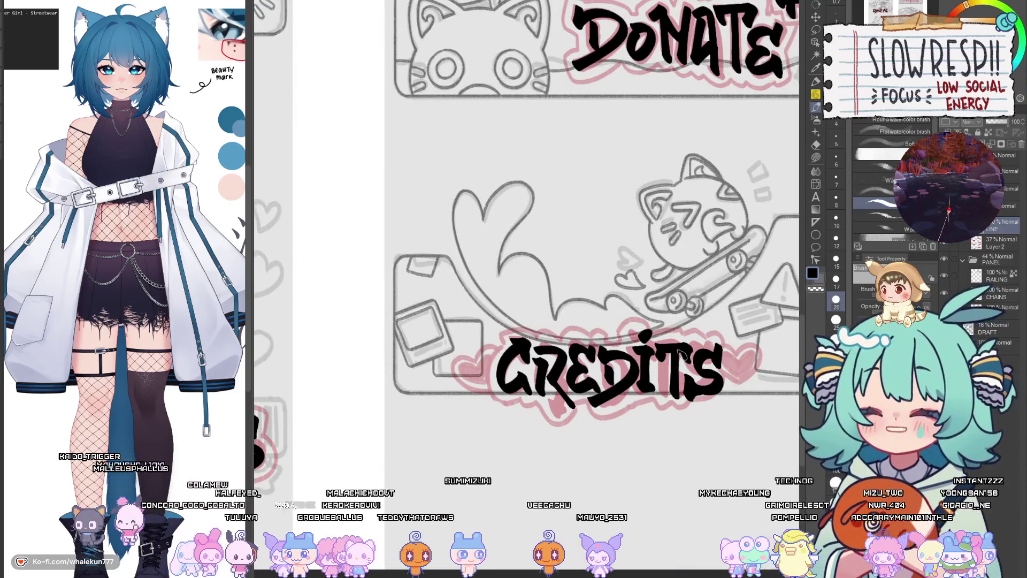
scroll(682, 353, "up", 3)
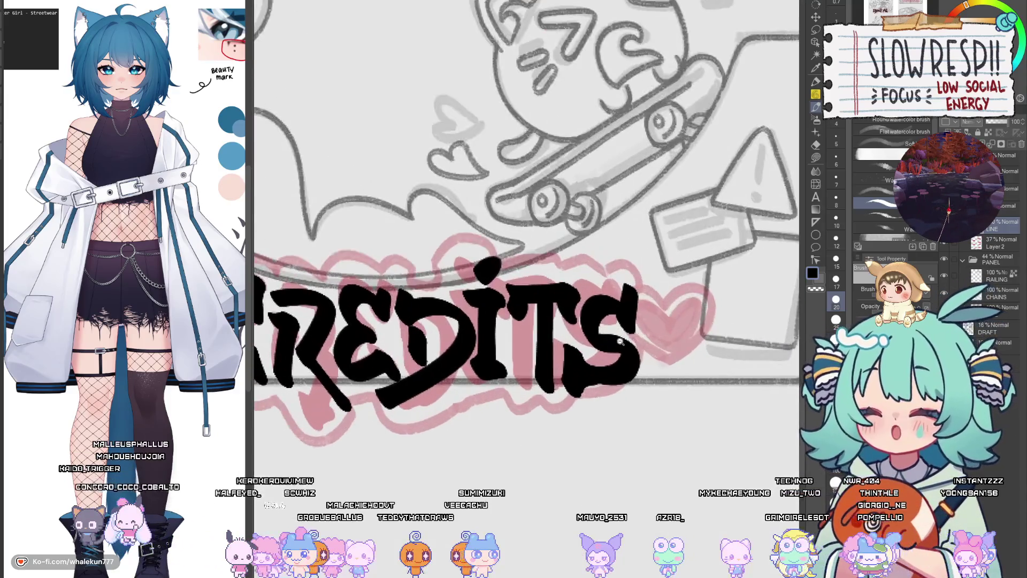
left_click_drag(602, 404, 650, 398)
scroll(660, 375, "up", 1)
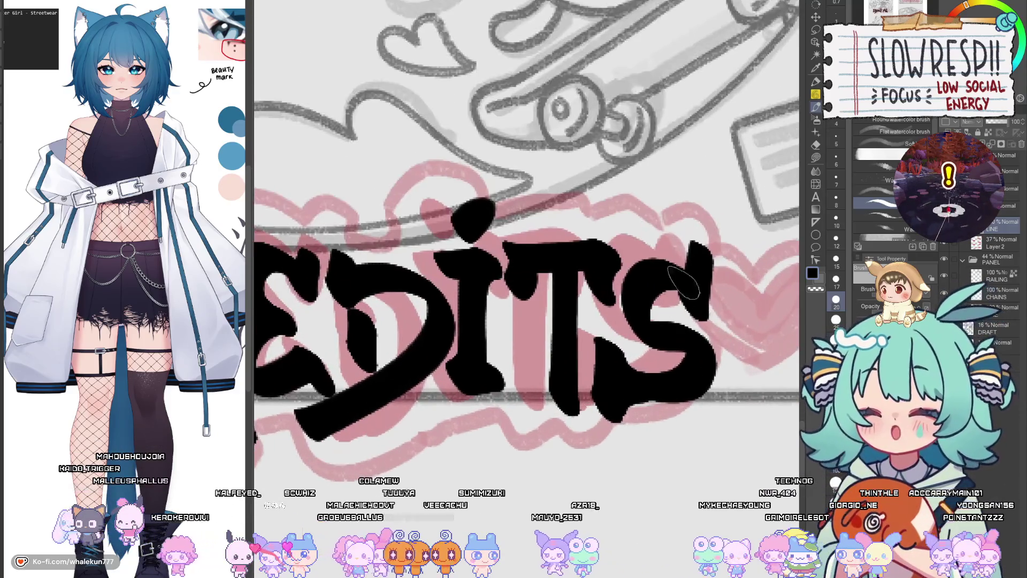
Step: Redo the S, curving it down toward the lower right
key("ctrl+z")
mouse_move(702, 253)
left_mouse_down()
mouse_move(705, 305)
mouse_move(638, 314)
mouse_move(695, 390)
mouse_move(599, 410)
mouse_move(594, 396)
mouse_move(700, 308)
mouse_move(632, 302)
mouse_move(695, 374)
mouse_move(597, 380)
mouse_move(620, 394)
left_mouse_up()
key("ctrl+z")
key("ctrl+z")
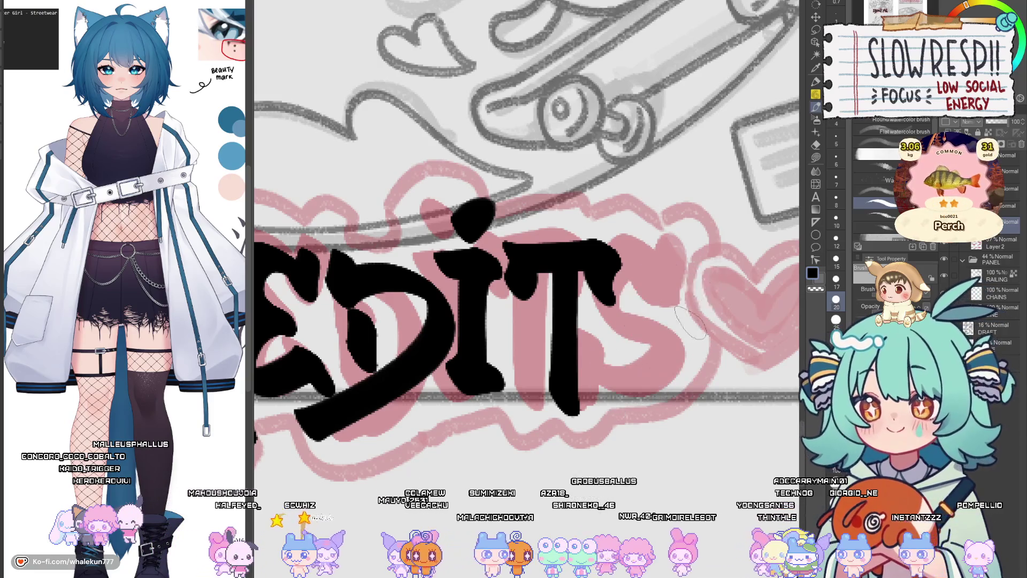
mouse_move(702, 253)
left_mouse_down()
mouse_move(705, 304)
mouse_move(634, 321)
mouse_move(695, 377)
mouse_move(612, 375)
mouse_move(594, 399)
mouse_move(674, 351)
left_mouse_up()
scroll(696, 334, "down", 5)
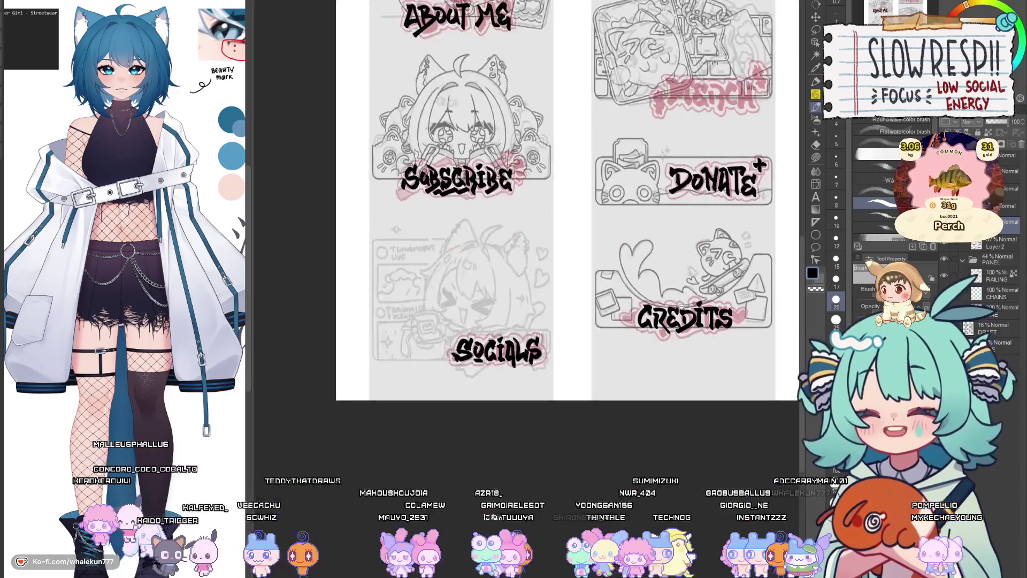
Step: Zoom in and undo the S stroke so the title reads CREDIT
scroll(622, 327, "up", 4)
scroll(622, 326, "up", 2)
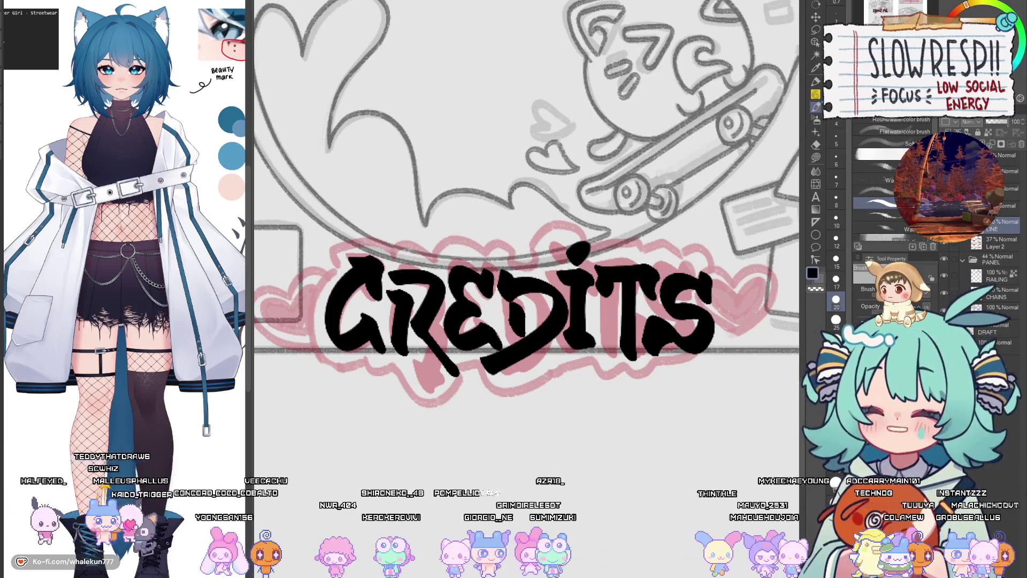
key("ctrl+z")
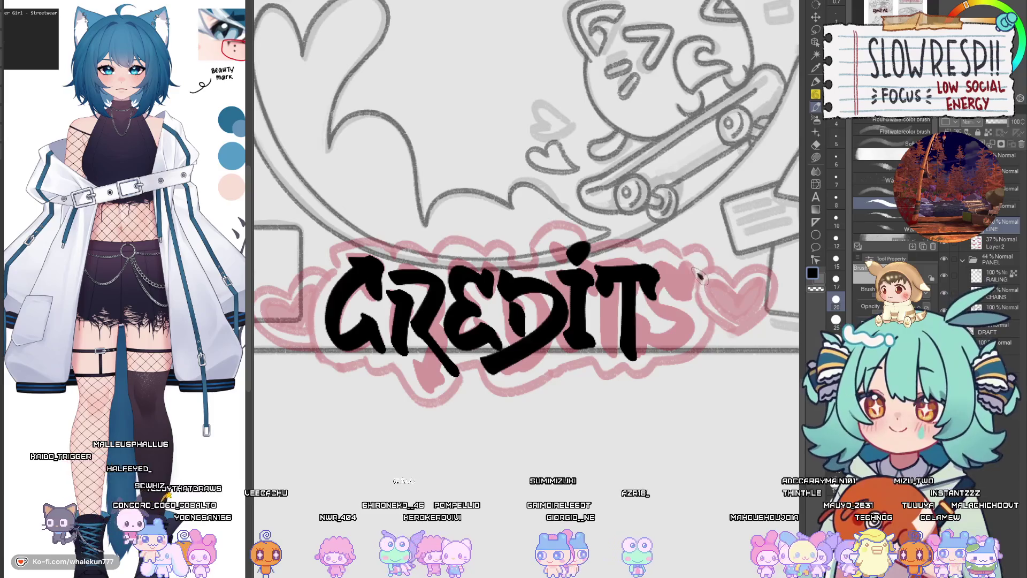
Step: Redraw the final S to complete the black CREDITS lettering
left_click_drag(698, 270, 691, 308)
key("ctrl+z")
mouse_move(711, 267)
left_mouse_down()
mouse_move(687, 278)
mouse_move(668, 316)
mouse_move(701, 337)
mouse_move(647, 363)
left_mouse_up()
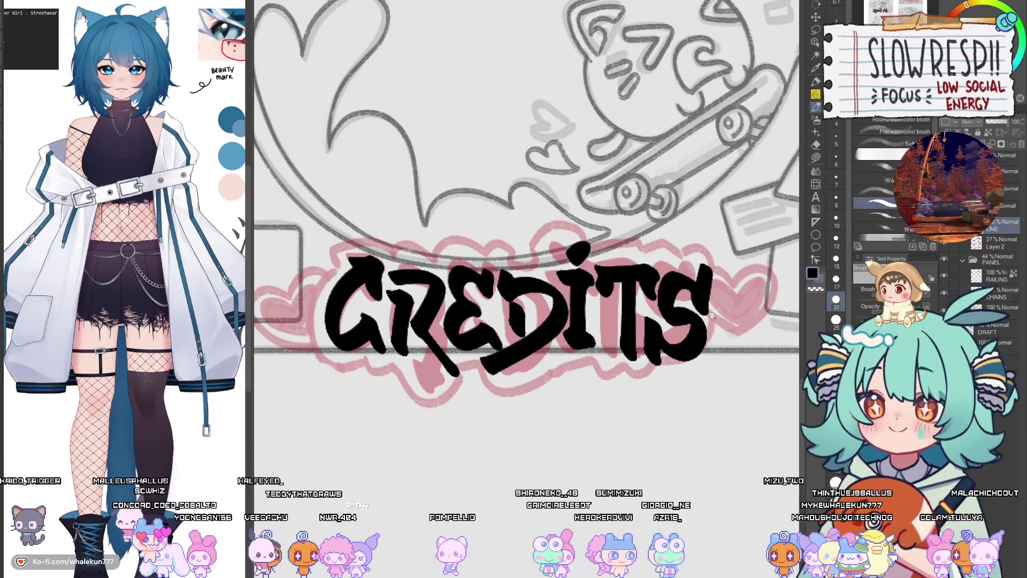
scroll(712, 316, "down", 5)
scroll(699, 381, "down", 2)
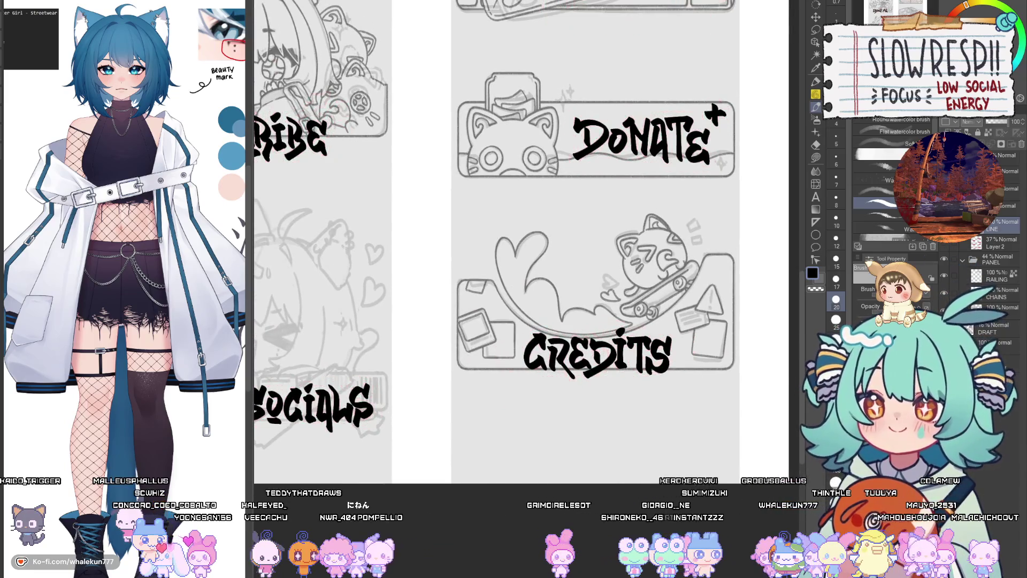
scroll(657, 385, "down", 4)
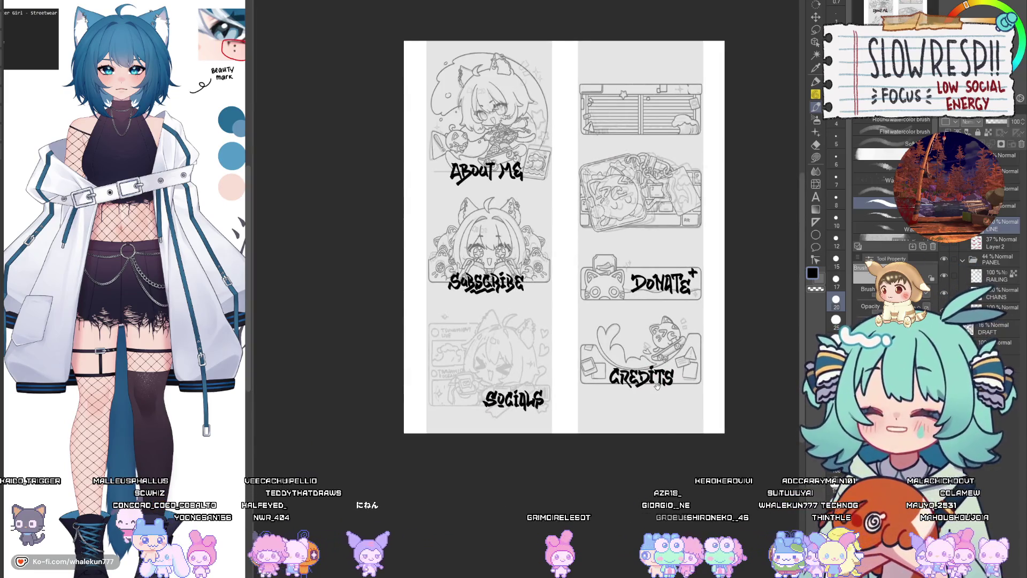
scroll(676, 394, "up", 6)
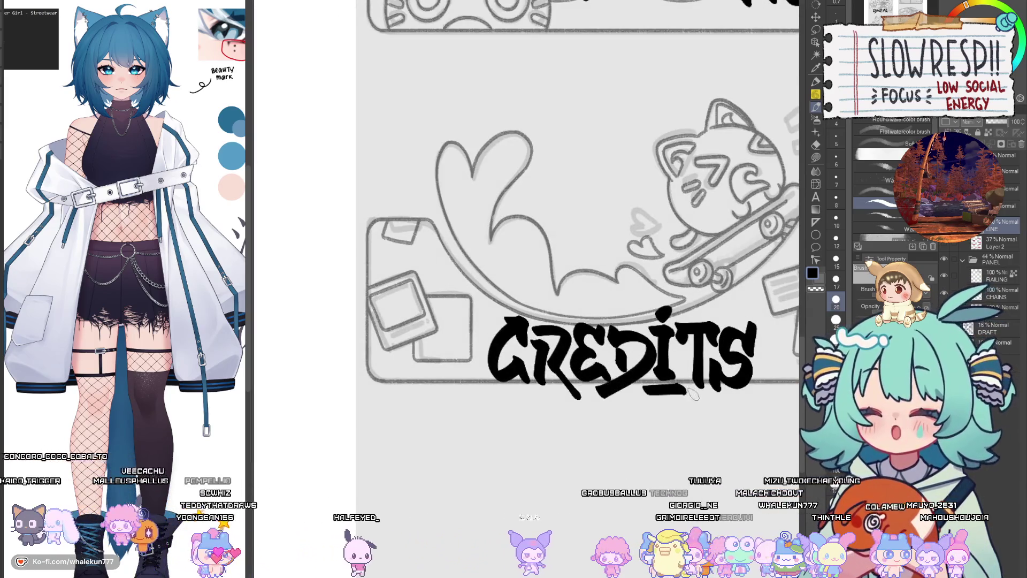
scroll(689, 397, "down", 5)
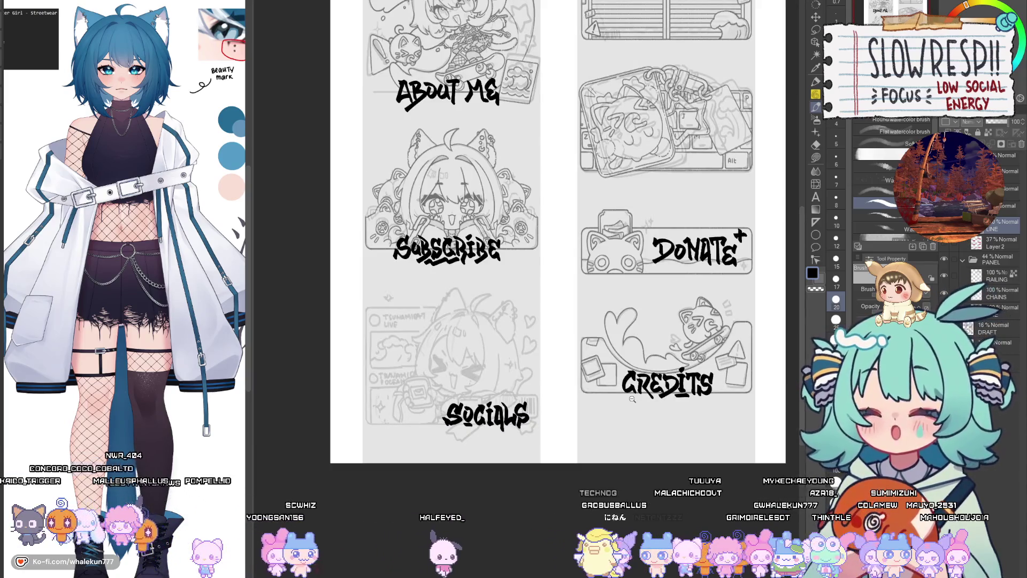
scroll(696, 256, "up", 5)
Step: Replace a straight underline beneath DoNATE with a small zigzag underline
left_click_drag(586, 276, 666, 267)
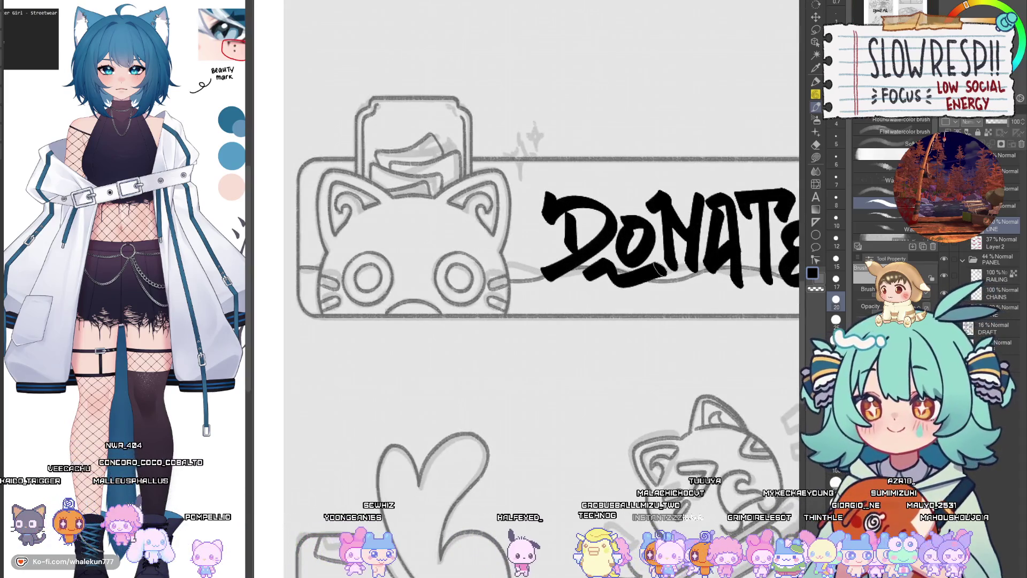
key("ctrl+z")
left_click_drag(581, 280, 625, 281)
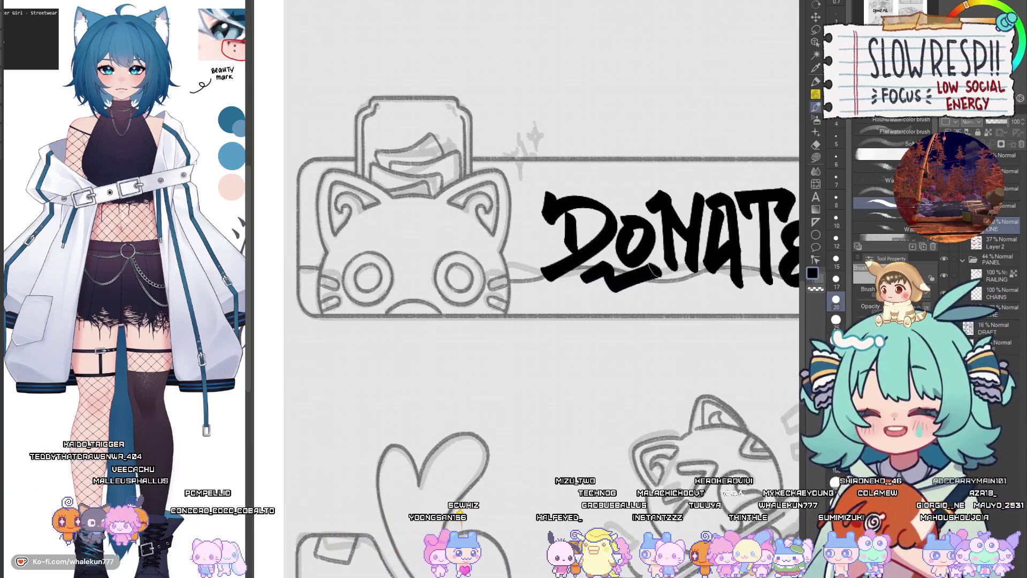
Step: Pan and zoom to bring the pink MERCH keychain panel into view
scroll(682, 275, "down", 5)
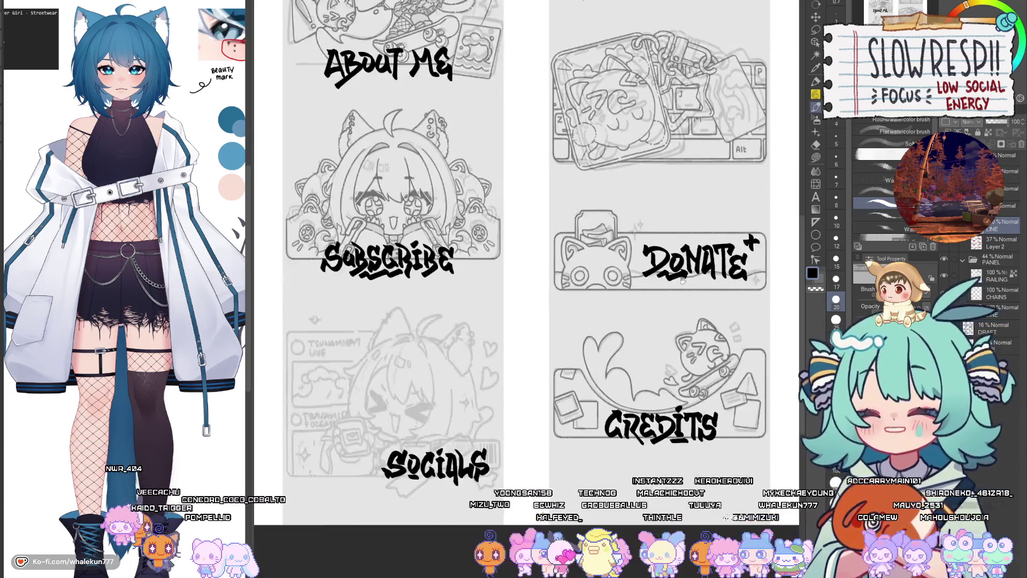
mouse_move(660, 328)
left_mouse_down()
mouse_move(558, 376)
mouse_move(679, 319)
left_mouse_up()
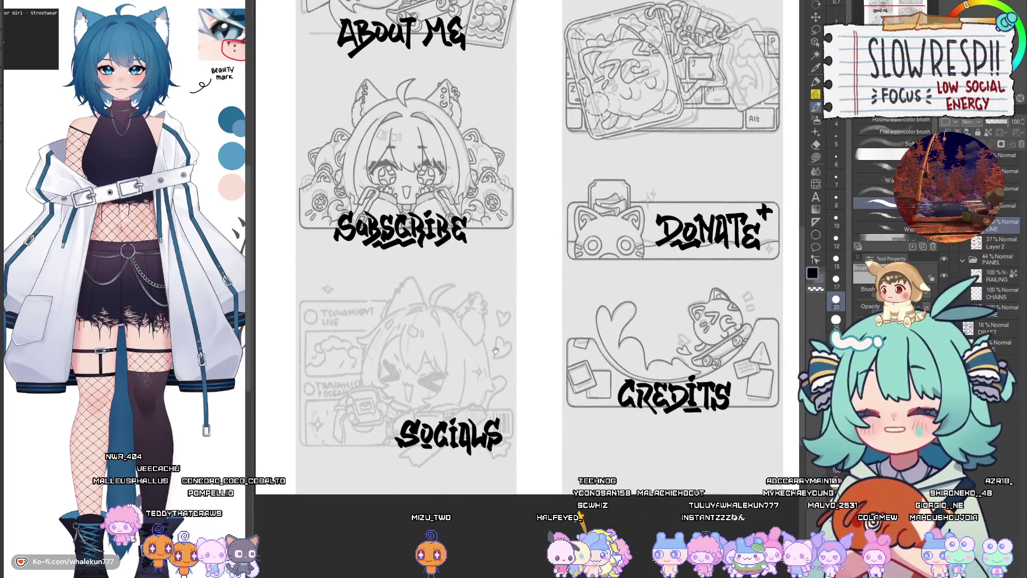
left_click_drag(692, 374, 574, 495)
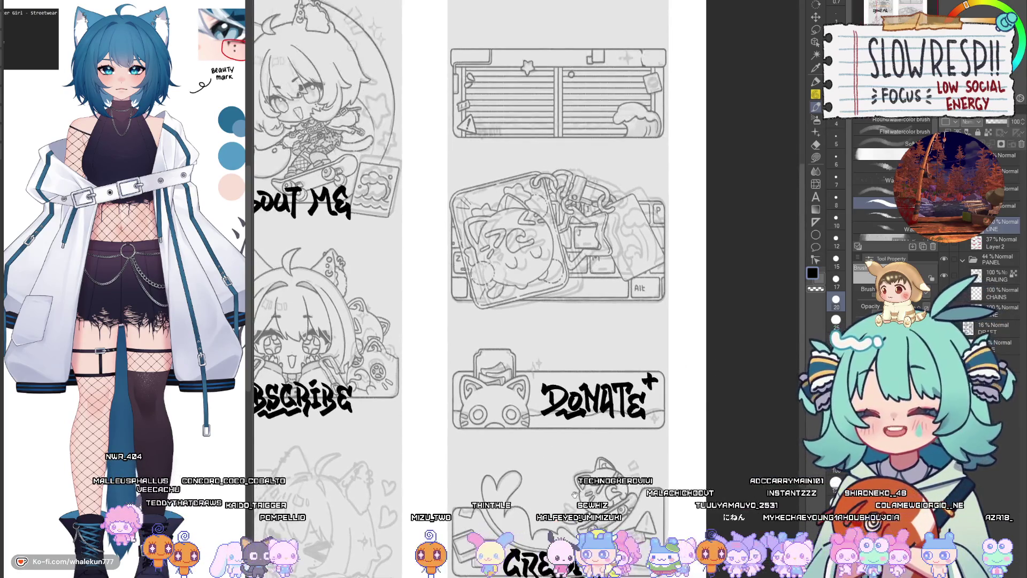
scroll(532, 282, "up", 5)
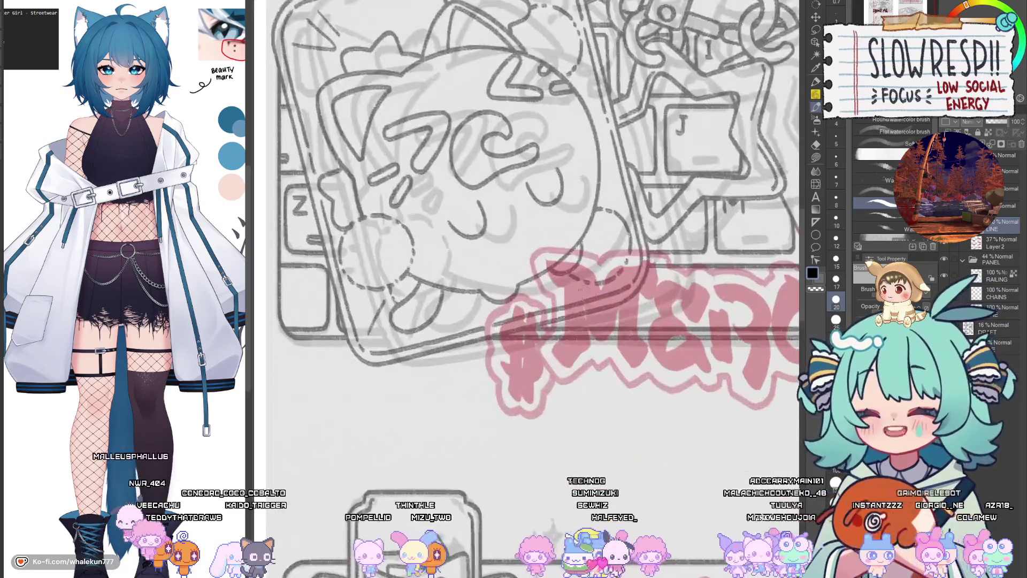
Step: Ink the black M of MERCH over its pink sketch, retrying strokes until it sits right
left_click_drag(572, 292, 576, 342)
key("ctrl+z")
left_click_drag(566, 285, 560, 353)
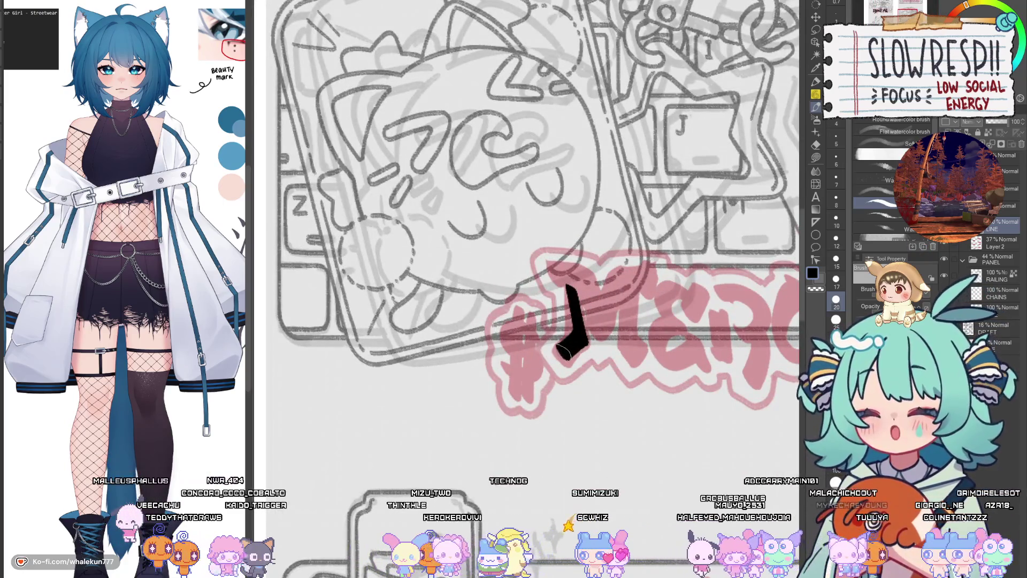
mouse_move(549, 265)
left_mouse_down()
mouse_move(577, 276)
mouse_move(568, 271)
mouse_move(594, 330)
mouse_move(610, 278)
left_mouse_up()
key("ctrl+z")
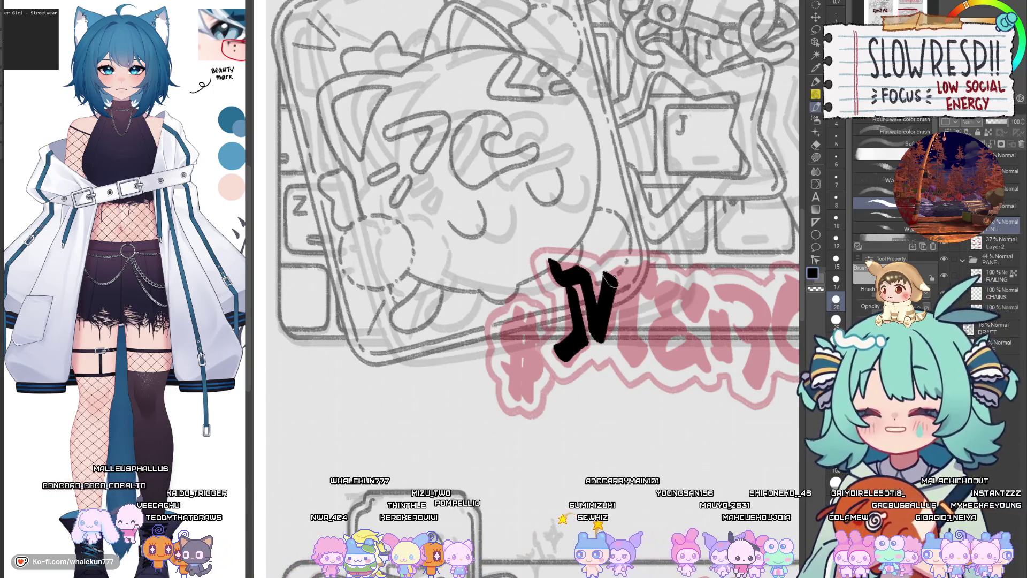
key("ctrl+z")
mouse_move(544, 264)
left_mouse_down()
mouse_move(575, 283)
mouse_move(607, 336)
mouse_move(635, 278)
mouse_move(657, 265)
mouse_move(635, 342)
mouse_move(640, 364)
left_mouse_up()
key("ctrl+z")
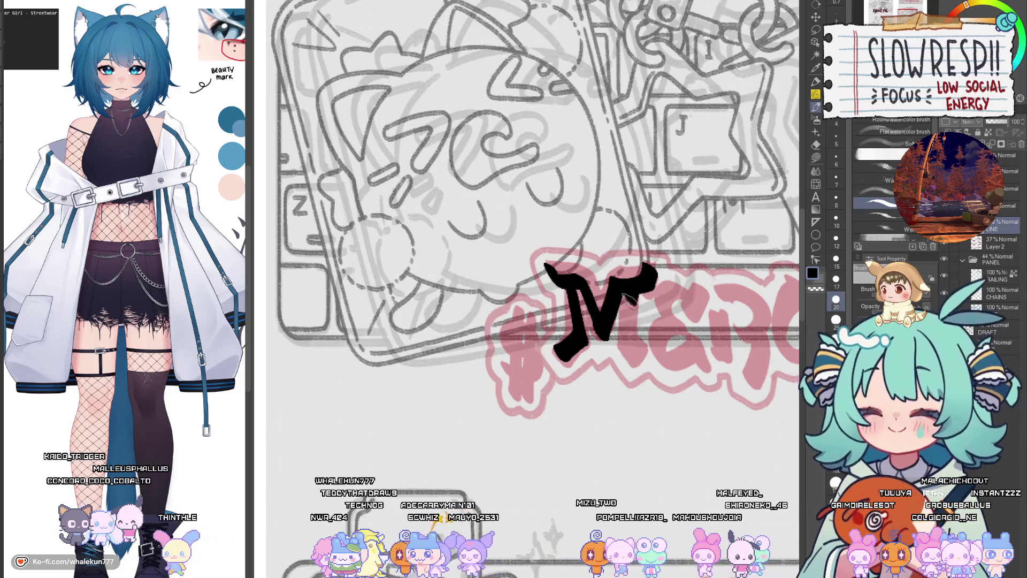
left_click_drag(629, 289, 638, 354)
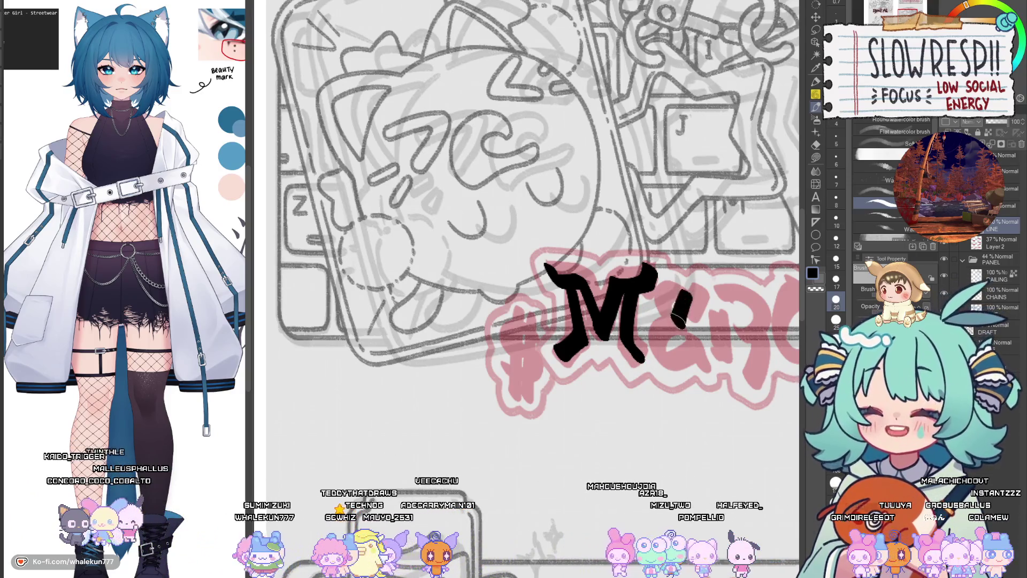
Step: Add the E and R after the M, redrawing the R's loop and leg several times
key("ctrl+z")
mouse_move(688, 283)
left_mouse_down()
mouse_move(666, 321)
mouse_move(642, 336)
mouse_move(696, 300)
mouse_move(648, 316)
mouse_move(643, 353)
mouse_move(690, 372)
mouse_move(624, 385)
left_mouse_up()
key("ctrl+z")
key("ctrl+z")
left_click_drag(644, 342, 650, 381)
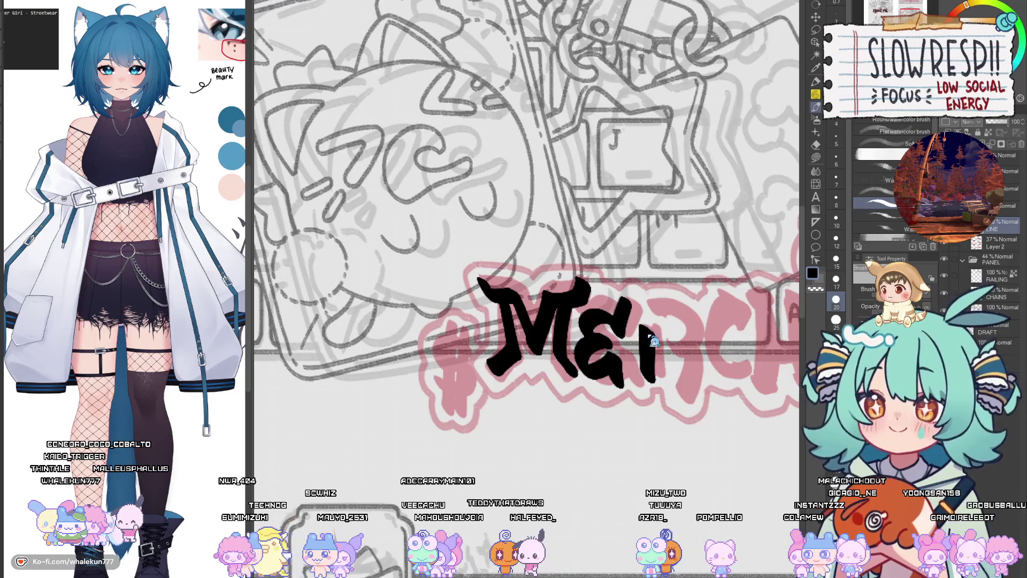
key("ctrl+z")
left_click_drag(640, 327, 642, 375)
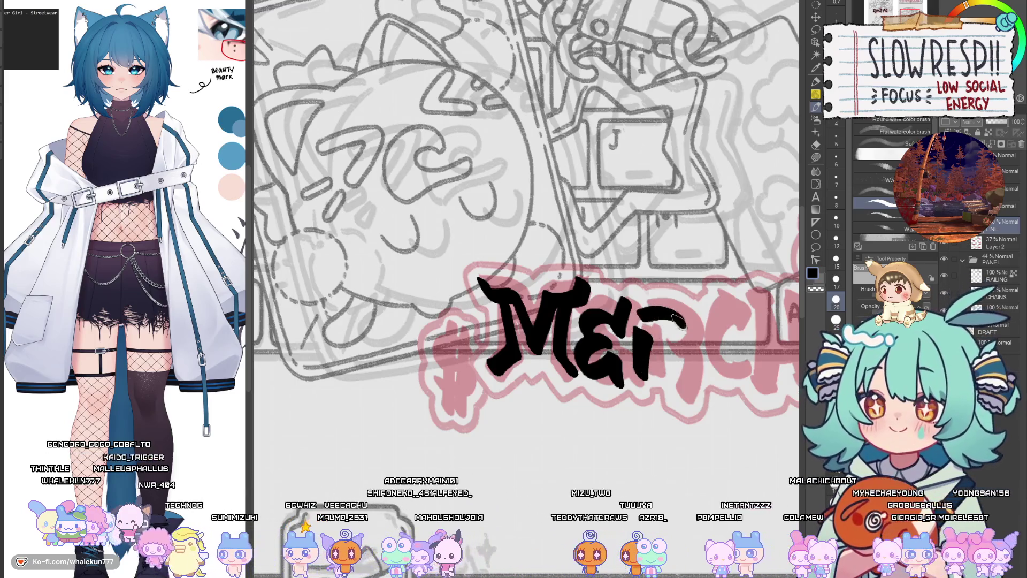
key("ctrl+z")
mouse_move(644, 305)
left_mouse_down()
mouse_move(685, 342)
mouse_move(658, 369)
left_mouse_up()
key("ctrl+z")
mouse_move(666, 322)
left_mouse_down()
mouse_move(661, 369)
mouse_move(689, 411)
left_mouse_up()
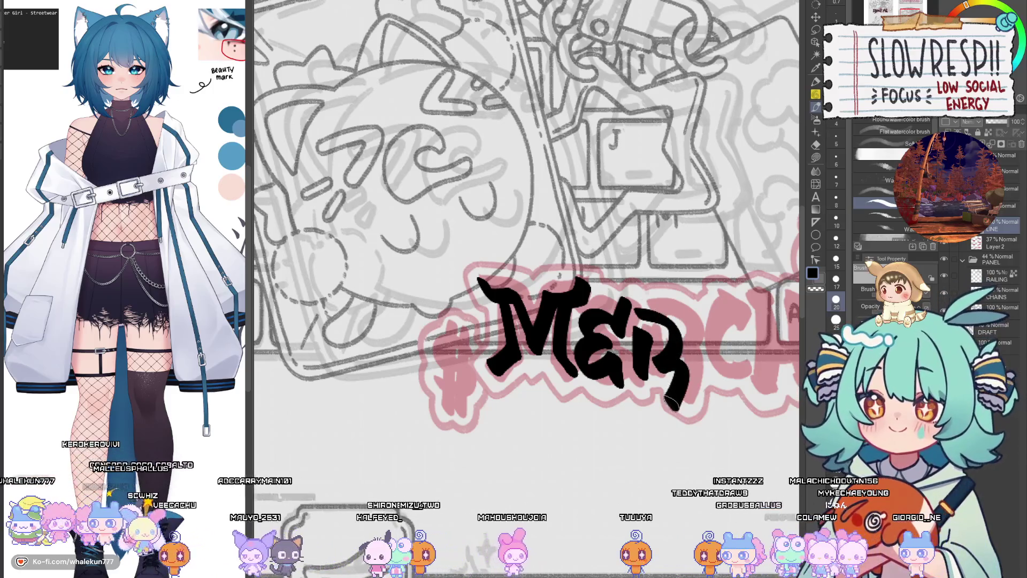
key("ctrl+z")
mouse_move(675, 324)
left_mouse_down()
mouse_move(658, 369)
mouse_move(696, 398)
left_mouse_up()
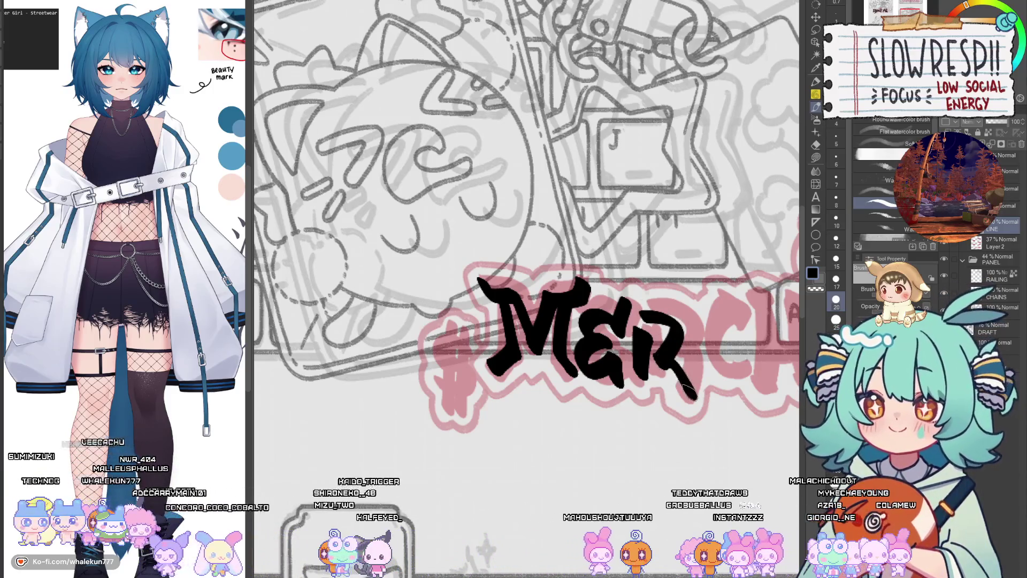
key("ctrl+z")
key("ctrl+z")
mouse_move(642, 318)
left_mouse_down()
mouse_move(686, 317)
mouse_move(661, 367)
mouse_move(688, 393)
left_mouse_up()
key("ctrl+z")
key("ctrl+z")
left_click_drag(642, 316, 680, 343)
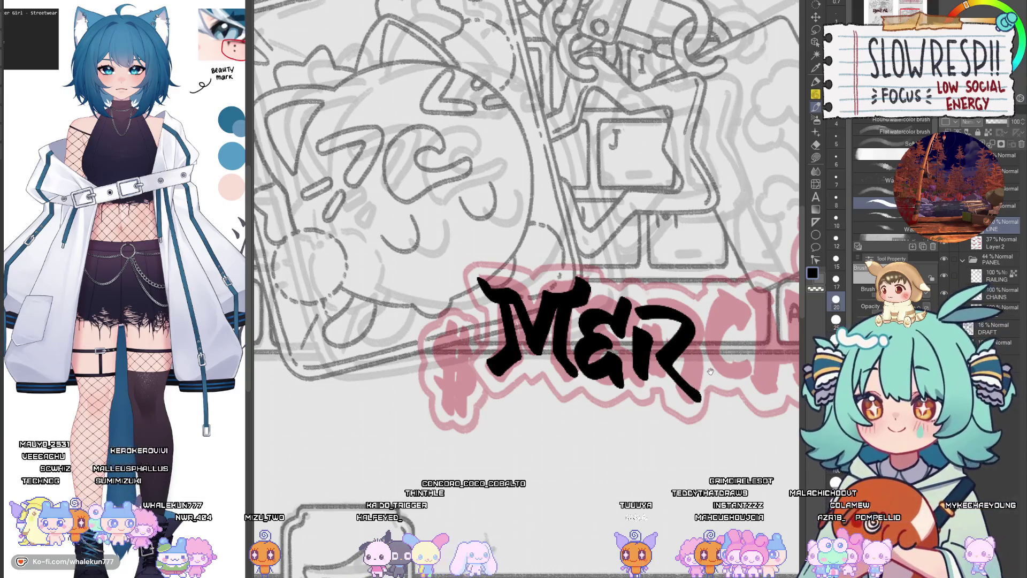
key("ctrl+0")
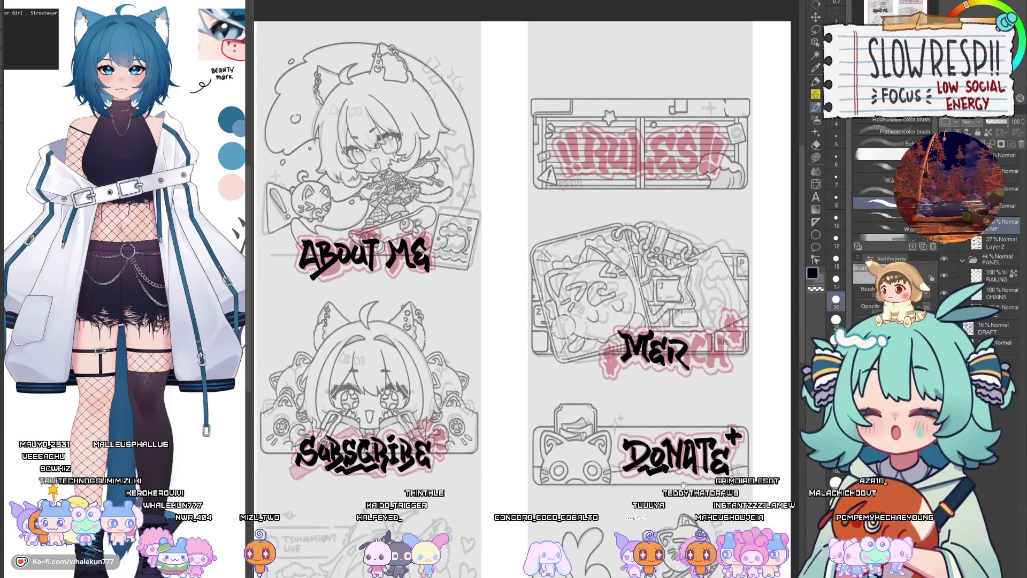
Step: Redraw the R after ME with a new bowl and a slightly shorter leg
left_click_drag(683, 484, 663, 266)
scroll(670, 240, "up", 5)
key("ctrl+z")
key("ctrl+z")
key("ctrl+z")
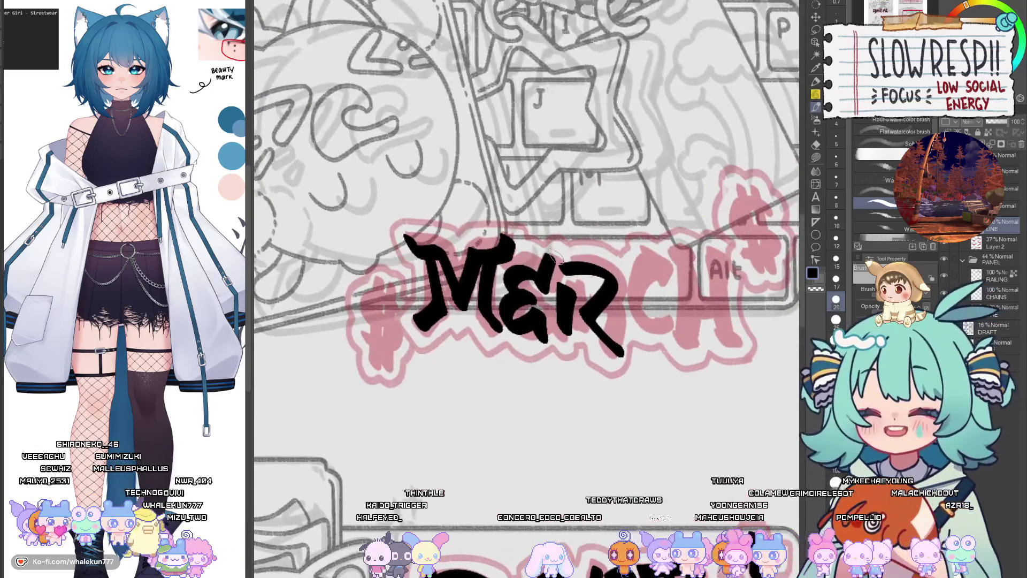
mouse_move(571, 293)
left_mouse_down()
mouse_move(565, 345)
mouse_move(572, 288)
mouse_move(576, 323)
left_mouse_up()
key("ctrl+z")
mouse_move(564, 260)
left_mouse_down()
mouse_move(588, 265)
mouse_move(594, 315)
mouse_move(593, 268)
mouse_move(595, 313)
mouse_move(648, 345)
left_mouse_up()
key("ctrl+z")
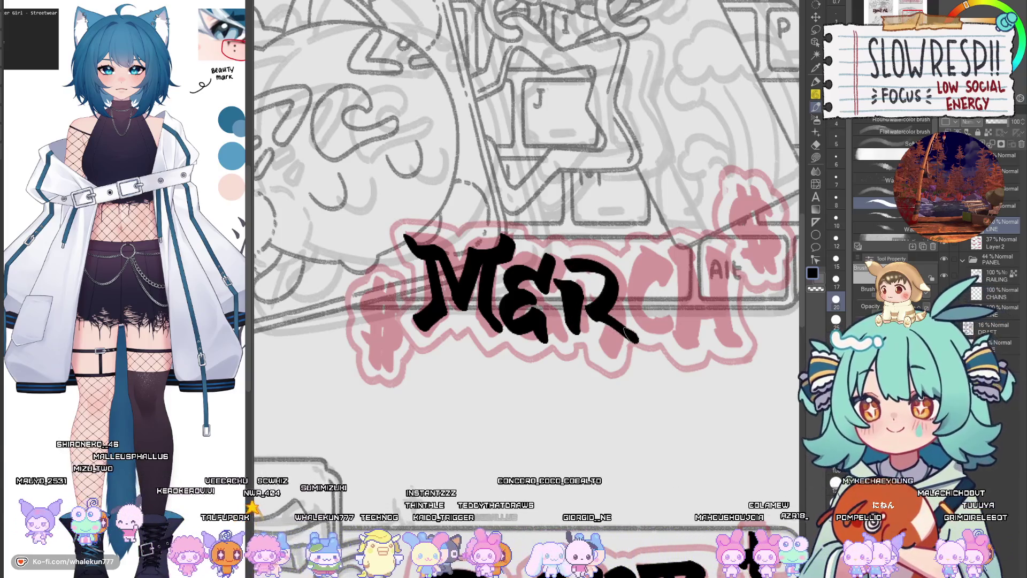
key("ctrl+z")
key("ctrl+z")
mouse_move(565, 259)
left_mouse_down()
mouse_move(594, 316)
mouse_move(650, 346)
left_mouse_up()
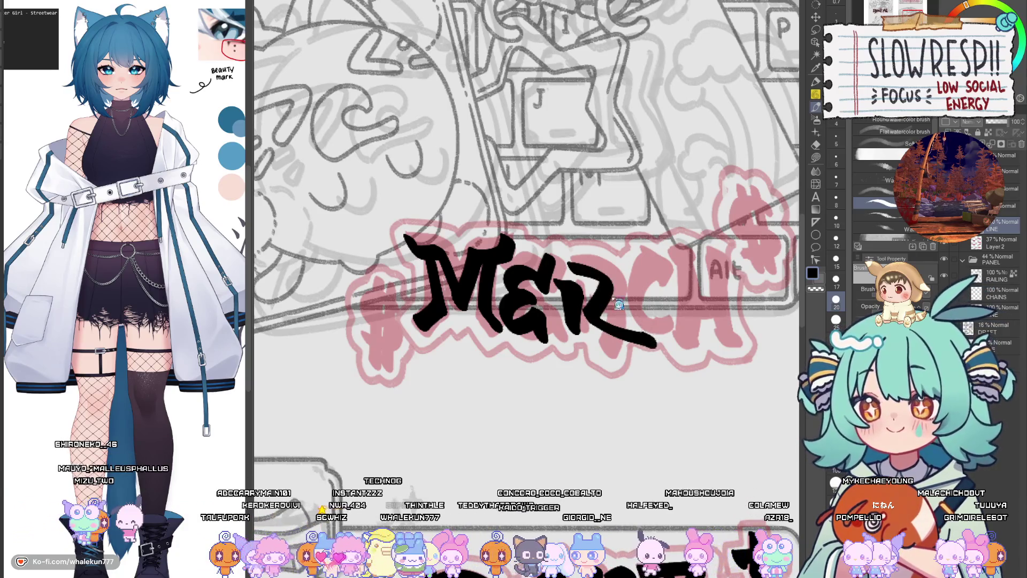
key("ctrl+z")
key("ctrl+z")
mouse_move(564, 260)
left_mouse_down()
mouse_move(610, 268)
mouse_move(594, 315)
left_mouse_up()
left_click_drag(586, 309, 647, 334)
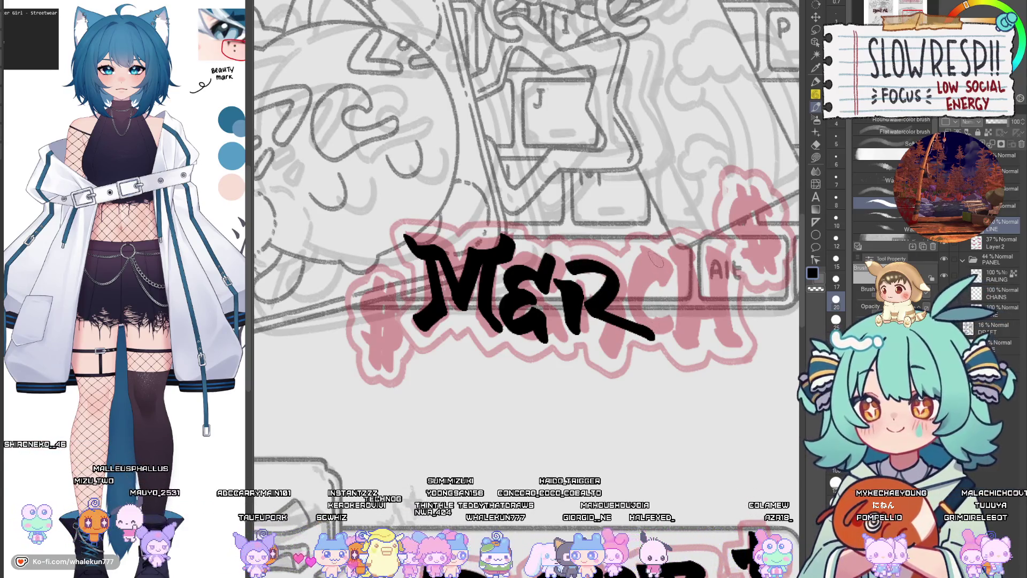
Step: Ink the C and H after MER to complete the black MERCH lettering
mouse_move(656, 267)
left_mouse_down()
mouse_move(625, 307)
mouse_move(669, 301)
mouse_move(653, 301)
mouse_move(638, 282)
mouse_move(636, 363)
left_mouse_up()
key("ctrl+z")
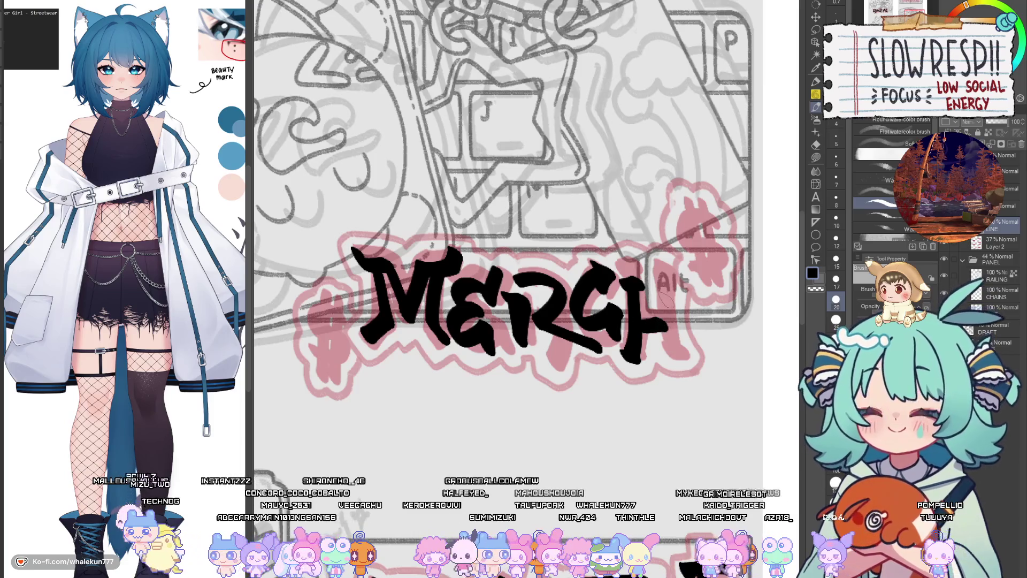
key("ctrl+z")
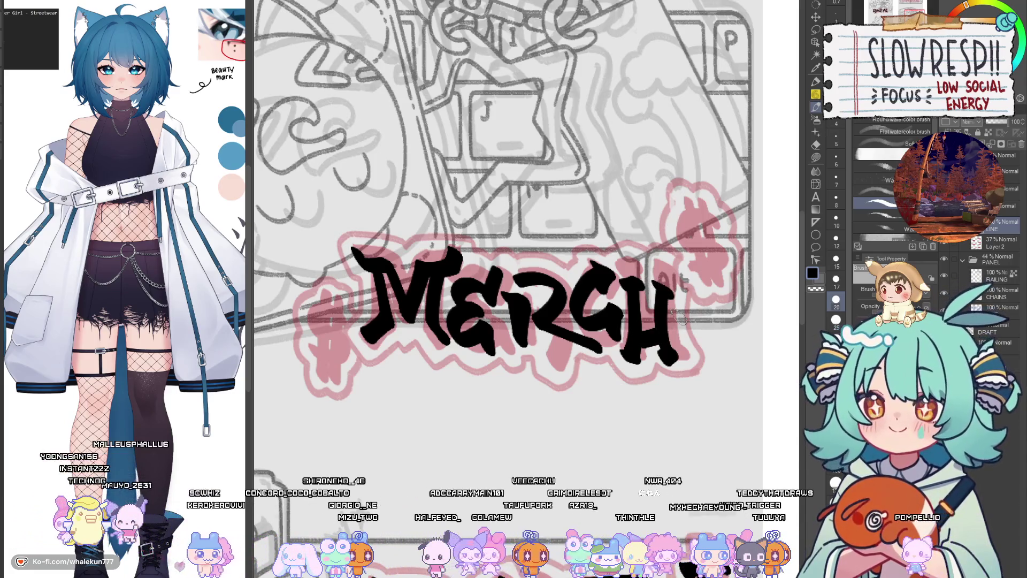
scroll(661, 333, "down", 5)
left_click_drag(660, 332, 661, 145)
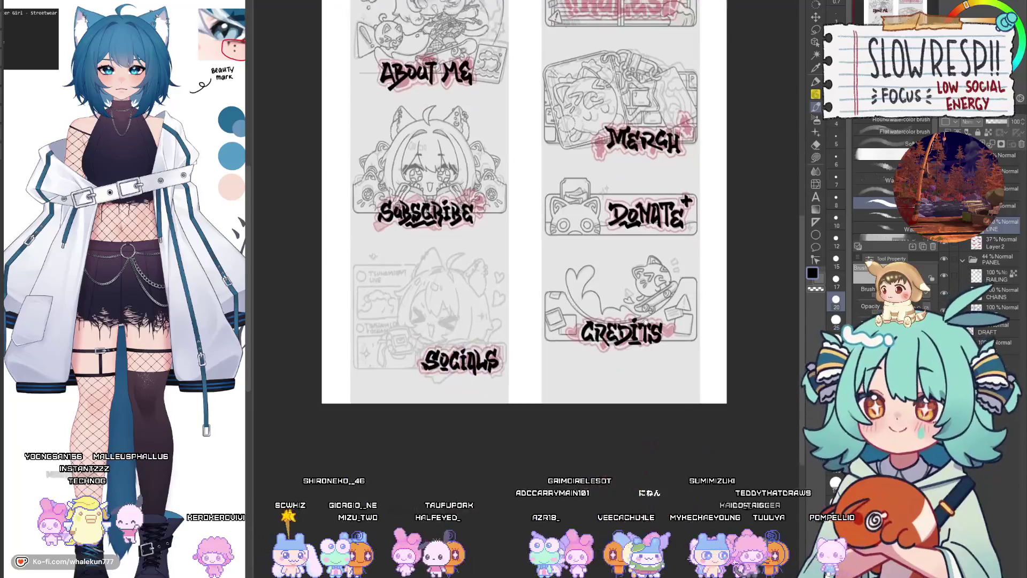
scroll(585, 324, "up", 5)
left_click_drag(680, 396, 609, 415)
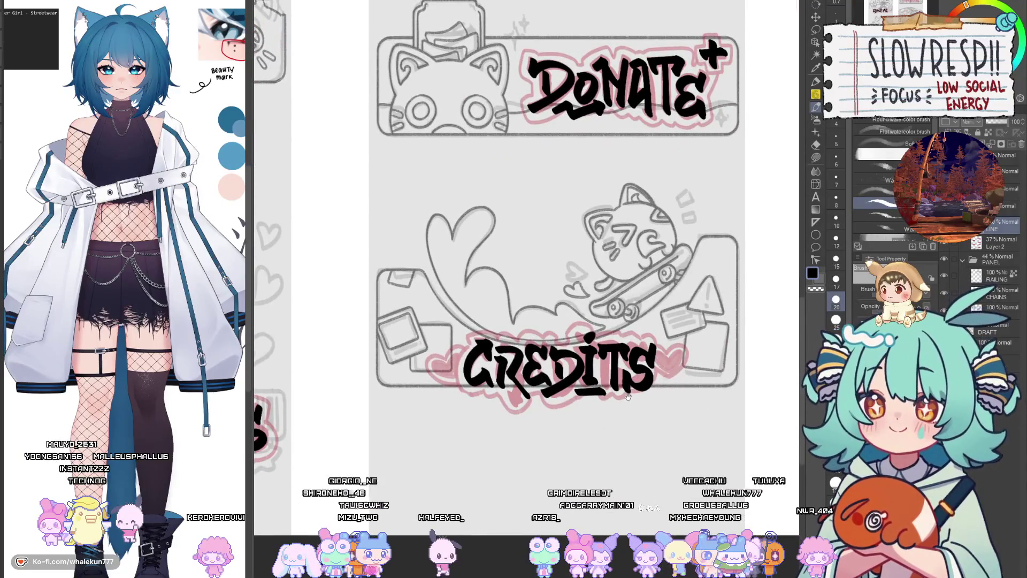
scroll(628, 396, "down", 5)
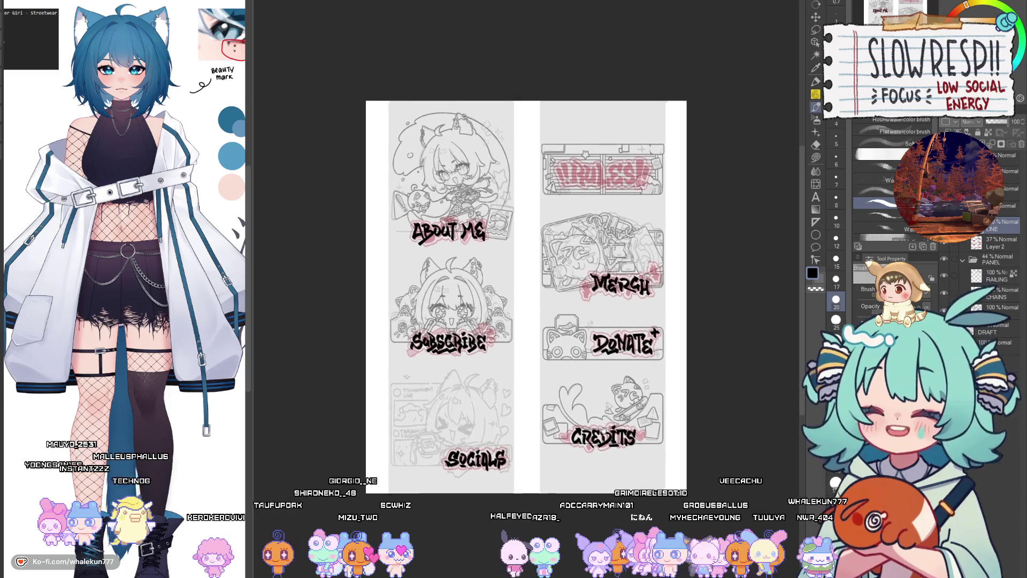
left_click_drag(617, 402, 604, 428)
key("h")
key("h")
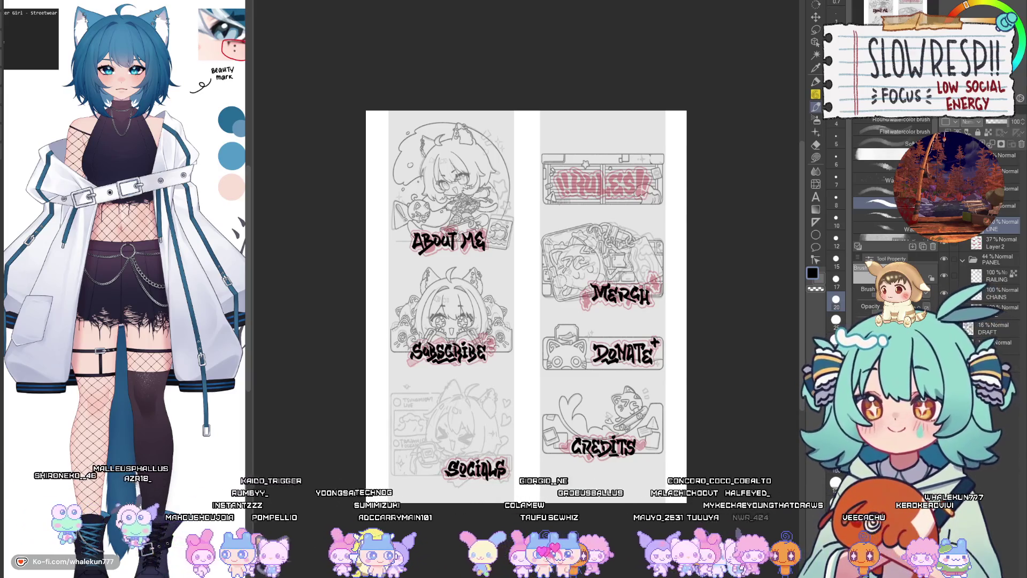
scroll(562, 327, "up", 5)
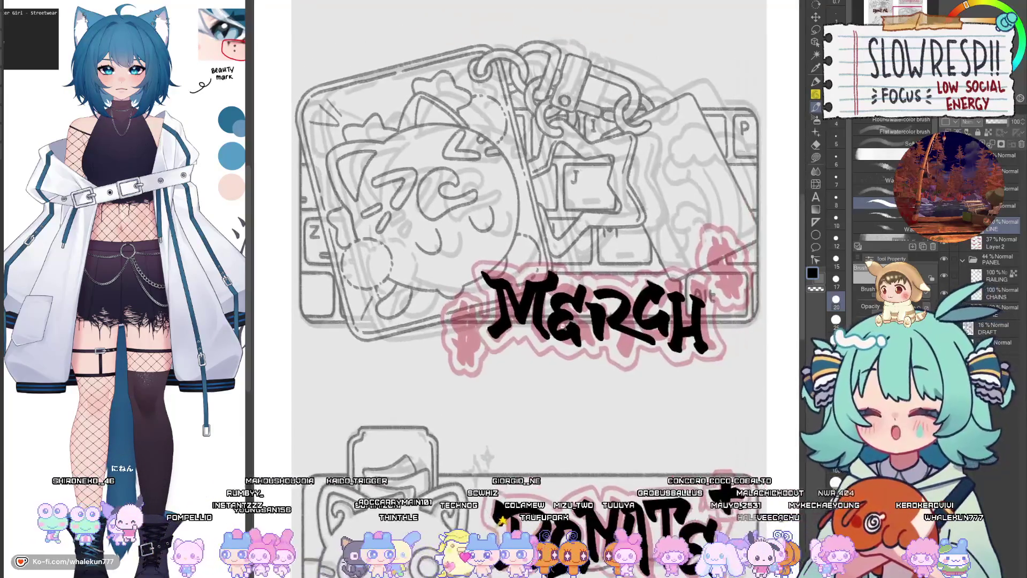
Step: Brush a black dollar sign above right of MERCH: an S crossed by a vertical line
scroll(677, 265, "up", 3)
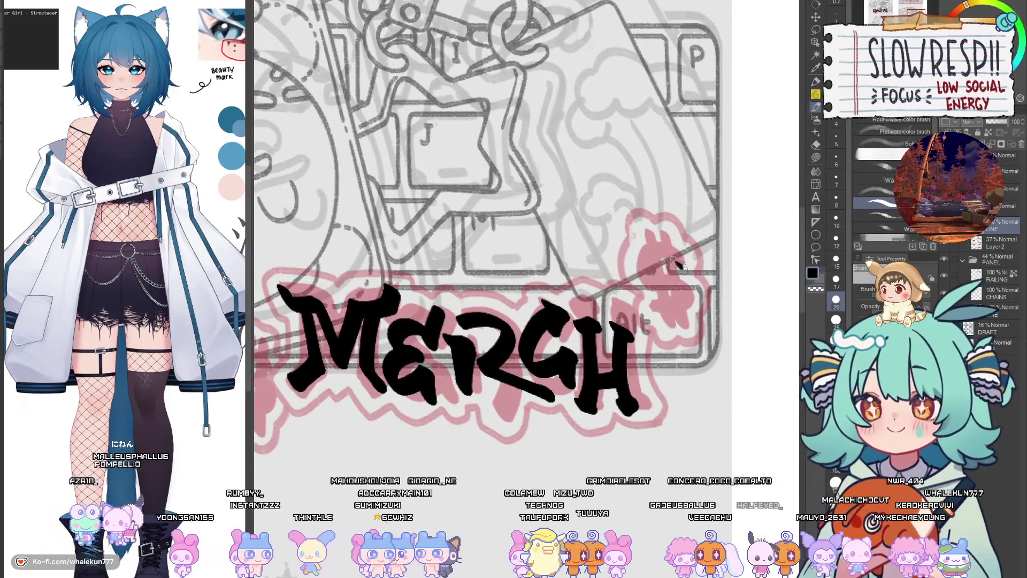
mouse_move(690, 251)
left_mouse_down()
mouse_move(642, 259)
mouse_move(637, 310)
left_mouse_up()
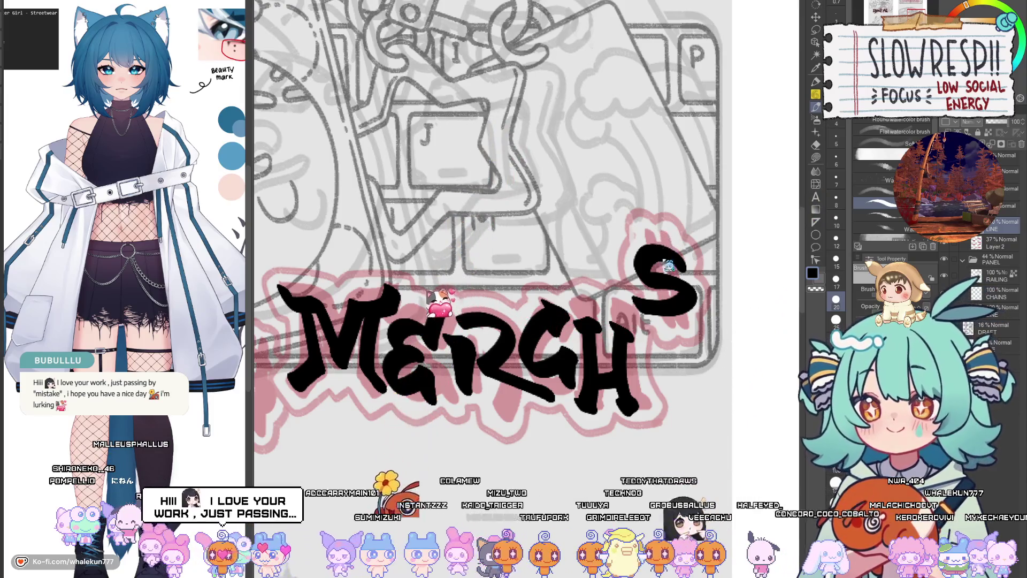
key("ctrl+z")
key("ctrl+z")
key("ctrl+y")
key("ctrl+y")
left_click_drag(654, 242, 661, 320)
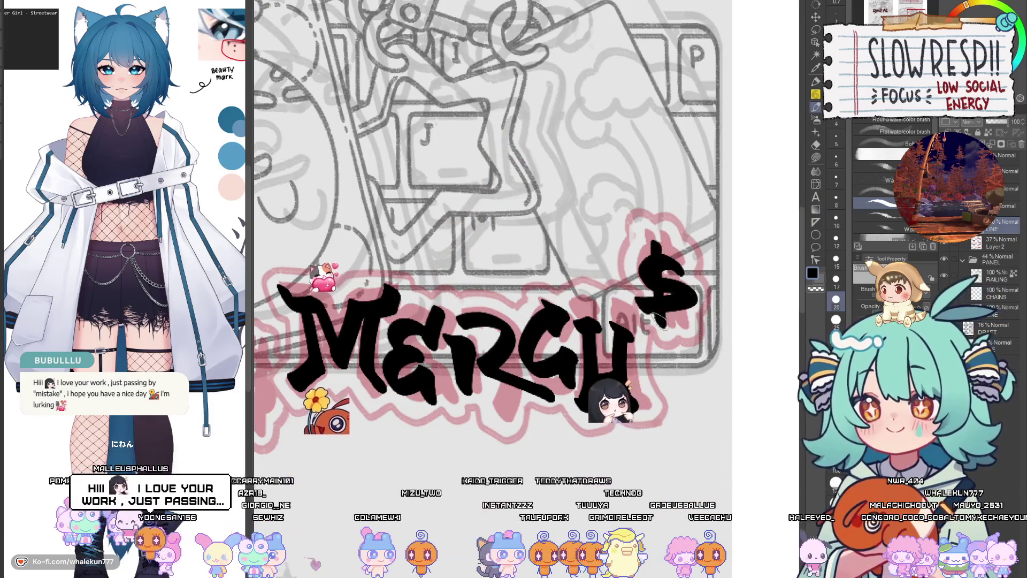
Step: Add a matching dollar sign left of MERCH, redrawing its S until it looks right
mouse_move(344, 396)
left_mouse_down()
mouse_move(481, 380)
mouse_move(587, 344)
left_mouse_up()
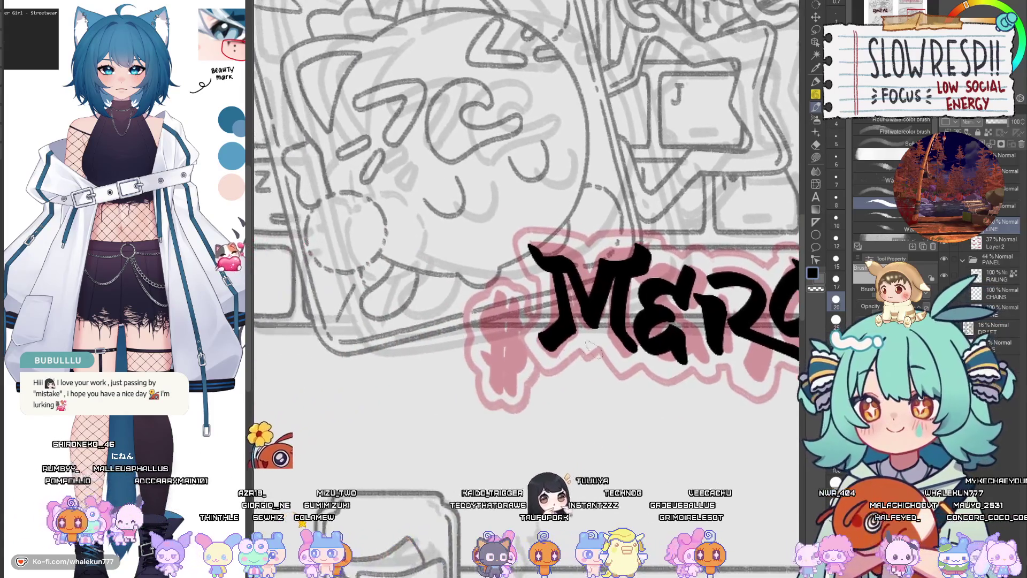
mouse_move(526, 320)
left_mouse_down()
mouse_move(484, 328)
mouse_move(511, 369)
left_mouse_up()
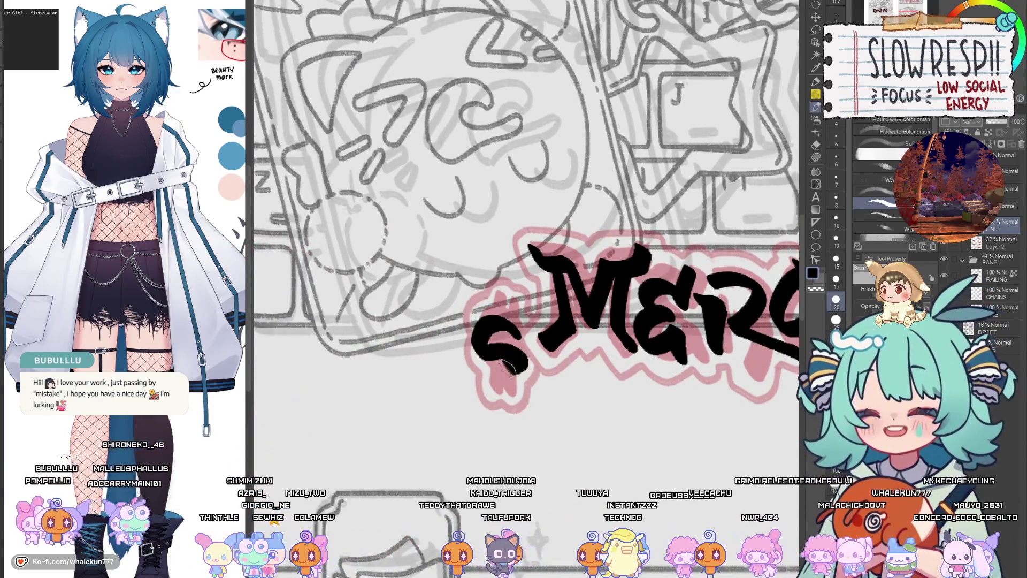
key("ctrl+z")
mouse_move(513, 320)
left_mouse_down()
mouse_move(494, 329)
mouse_move(516, 369)
left_mouse_up()
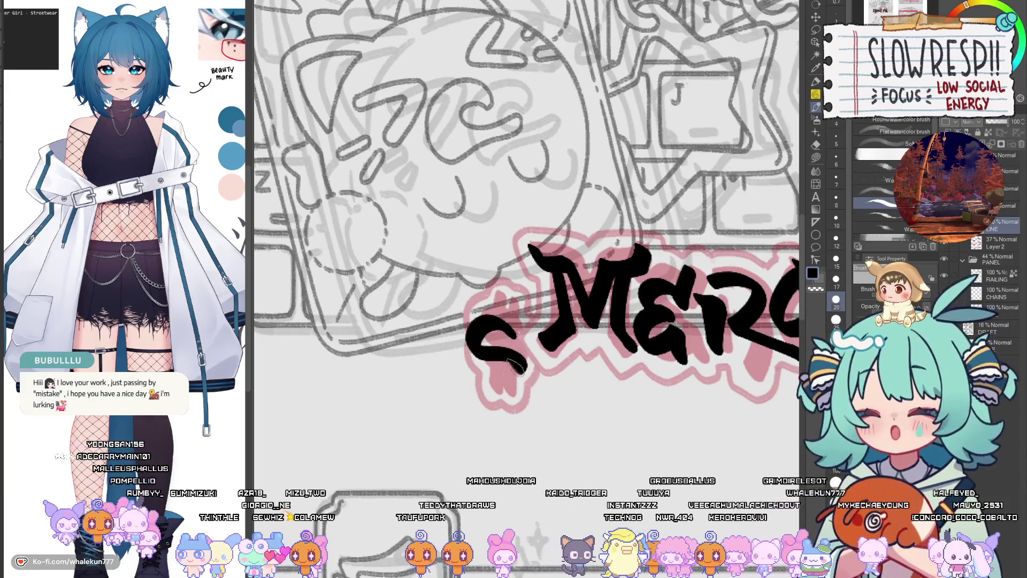
key("ctrl+z")
mouse_move(517, 324)
left_mouse_down()
mouse_move(484, 334)
mouse_move(473, 365)
left_mouse_up()
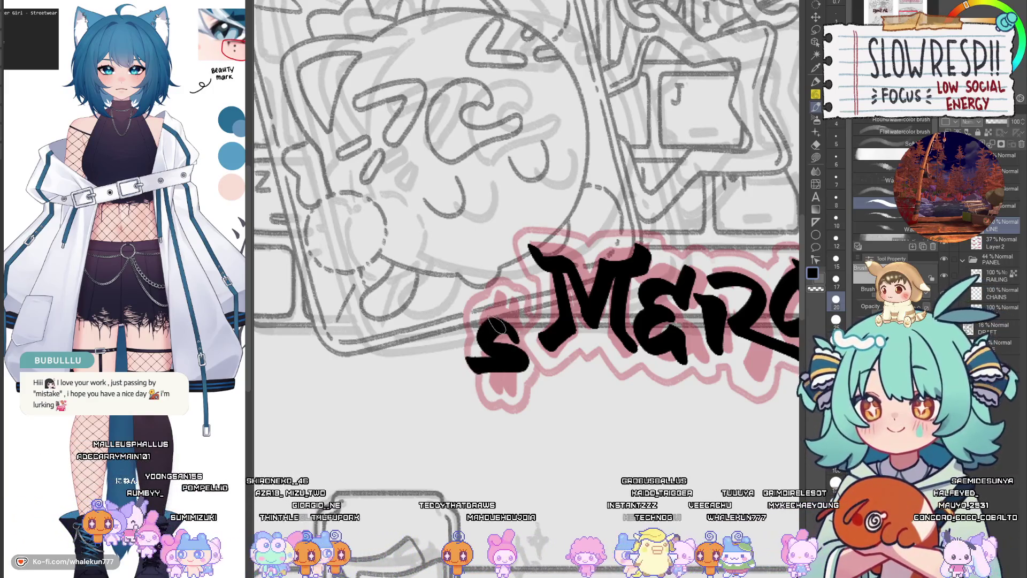
key("ctrl+z")
mouse_move(516, 321)
left_mouse_down()
mouse_move(492, 335)
mouse_move(513, 369)
mouse_move(471, 374)
left_mouse_up()
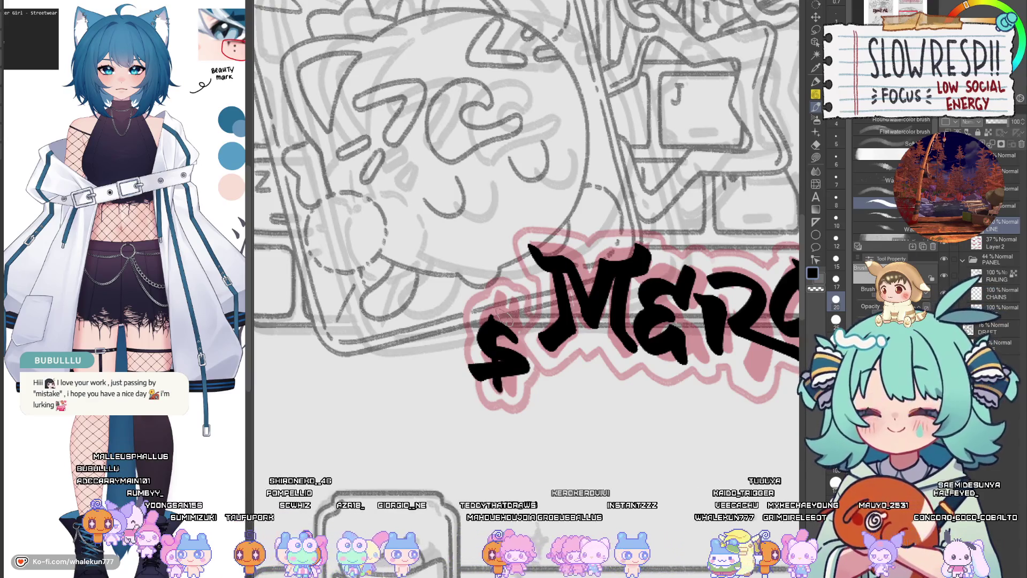
key("ctrl+0")
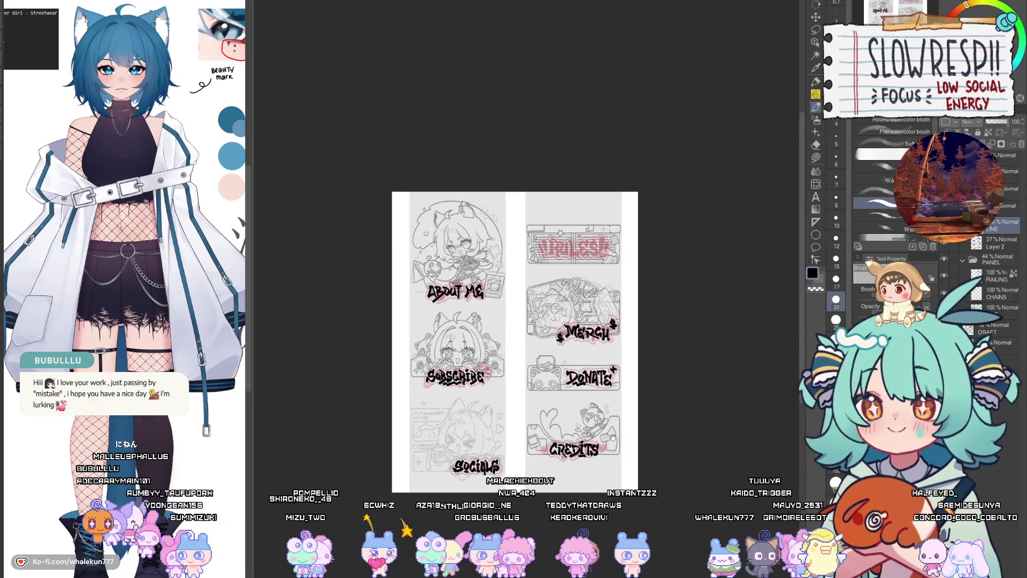
Step: Draw an arching black flourish over the opening letters of CREDITS
scroll(613, 437, "up", 3)
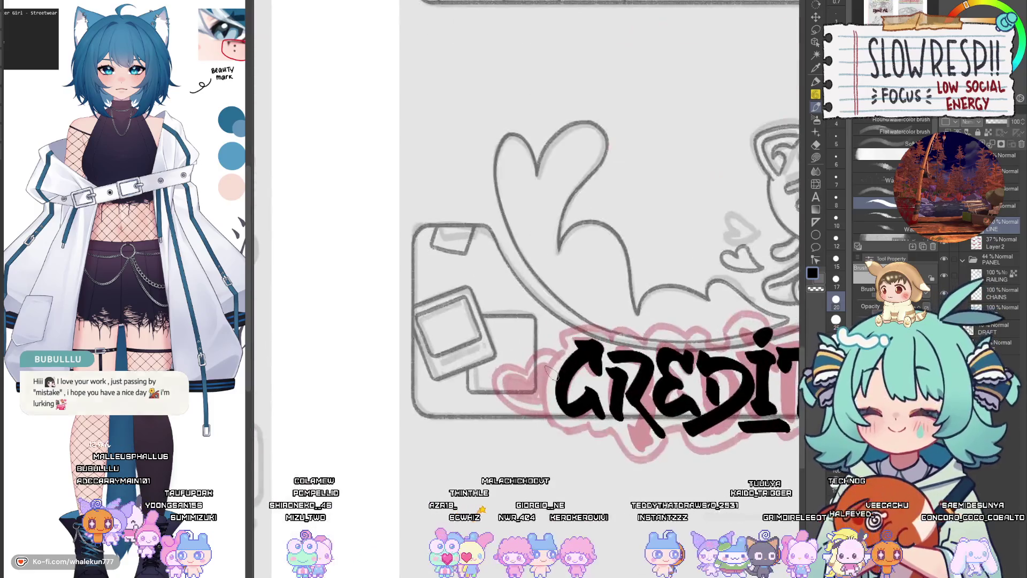
scroll(551, 371, "right", 3)
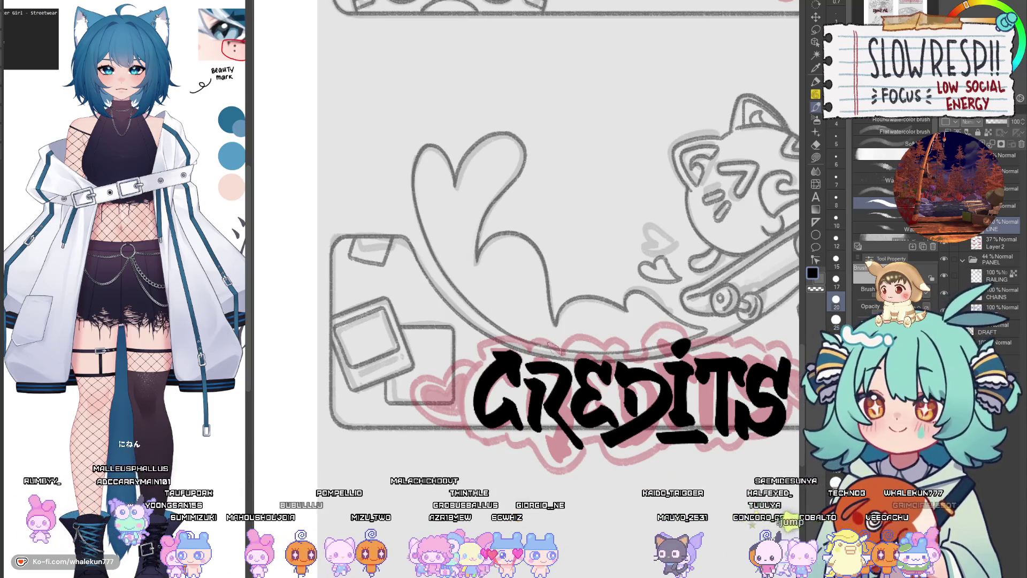
mouse_move(537, 354)
left_mouse_down()
mouse_move(554, 335)
mouse_move(602, 326)
mouse_move(656, 345)
left_mouse_up()
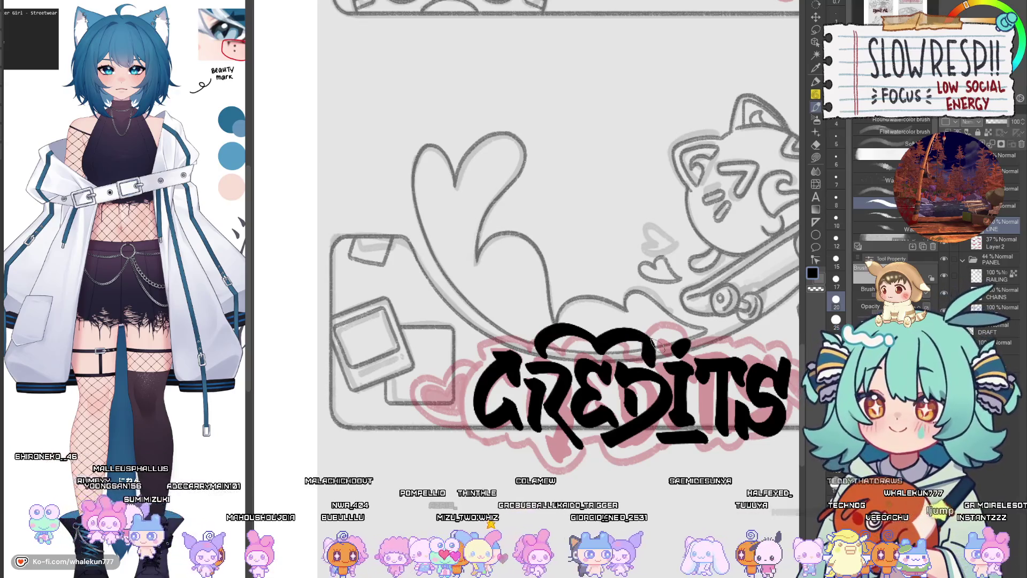
Step: Try tracing the Credits panel's lower curve twice, undoing both strokes
scroll(655, 345, "down", 5)
scroll(605, 395, "up", 4)
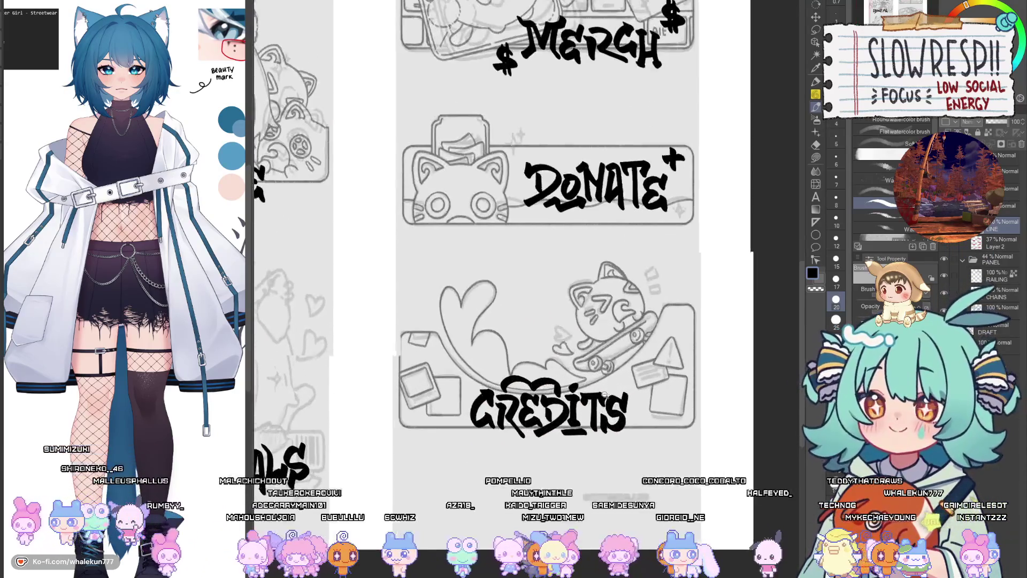
scroll(520, 386, "up", 3)
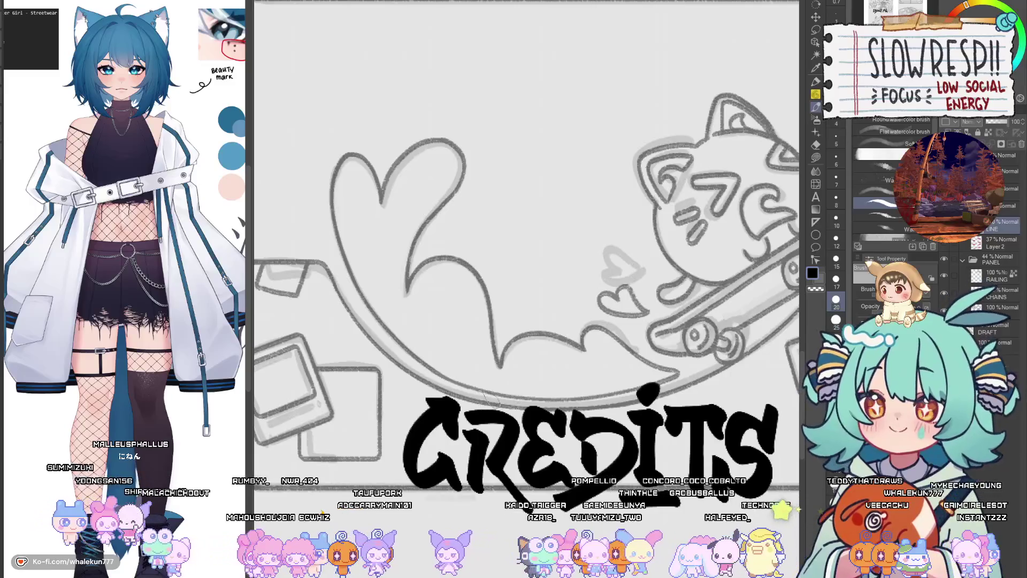
mouse_move(481, 398)
left_mouse_down()
mouse_move(578, 383)
mouse_move(610, 412)
left_mouse_up()
key("ctrl+z")
mouse_move(495, 394)
left_mouse_down()
mouse_move(514, 375)
mouse_move(562, 375)
mouse_move(615, 409)
mouse_move(634, 393)
left_mouse_up()
key("ctrl+z")
scroll(633, 396, "down", 5)
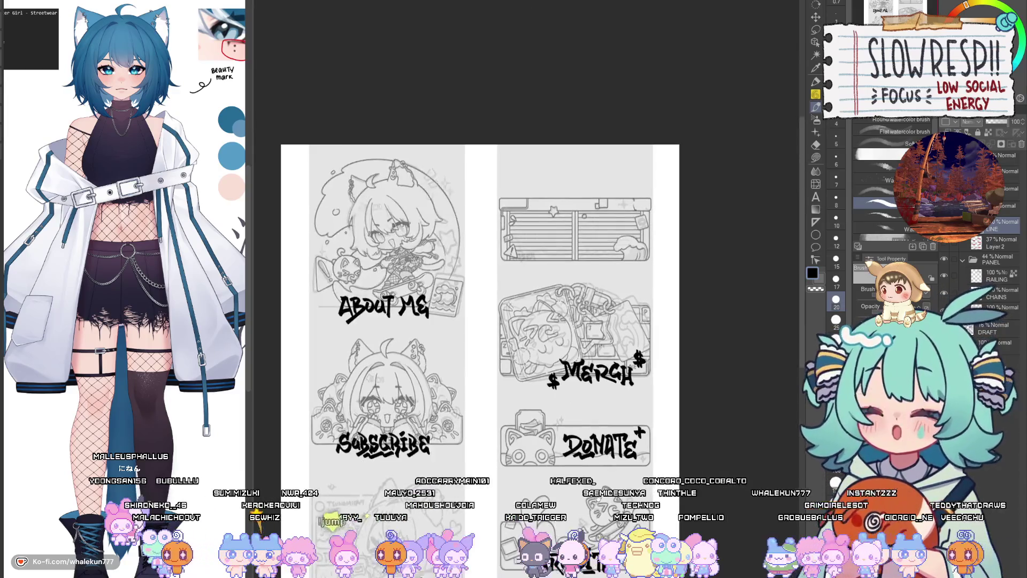
Step: Ink the black R of the Rules title: stem, bowl and diagonal leg
scroll(646, 314, "up", 4)
scroll(487, 316, "up", 3)
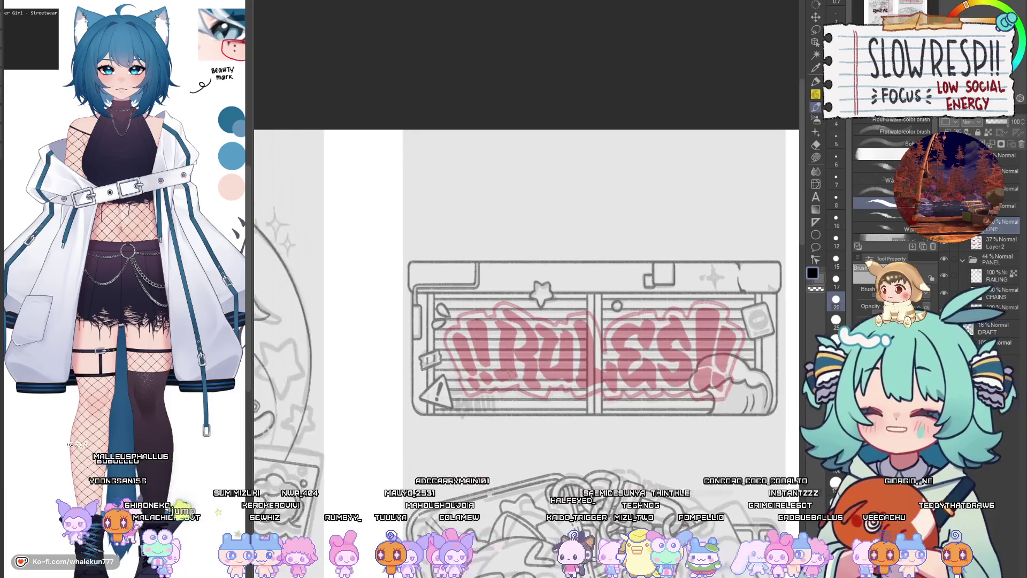
mouse_move(476, 310)
left_mouse_down()
mouse_move(508, 320)
mouse_move(499, 391)
left_mouse_up()
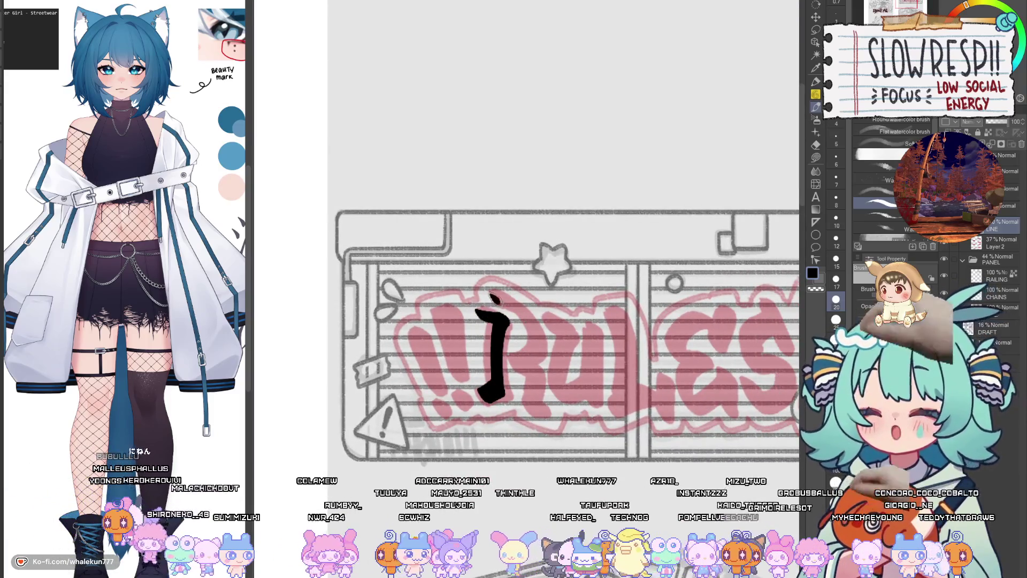
mouse_move(489, 293)
left_mouse_down()
mouse_move(535, 348)
mouse_move(511, 364)
mouse_move(535, 324)
mouse_move(518, 359)
mouse_move(542, 411)
left_mouse_up()
key("ctrl+z")
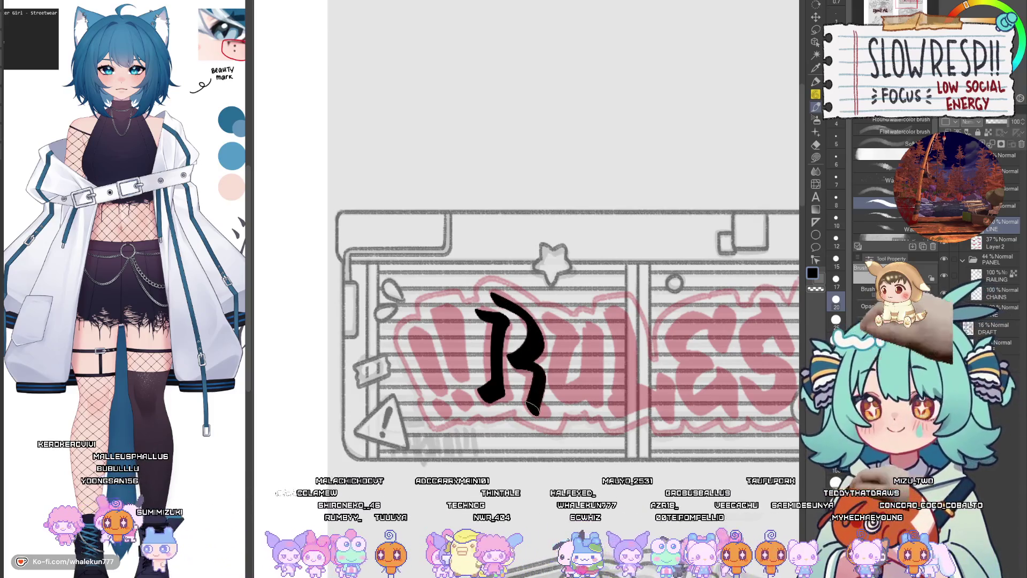
key("ctrl+z")
left_click_drag(509, 356, 539, 413)
key("ctrl+z")
left_click_drag(513, 359, 533, 399)
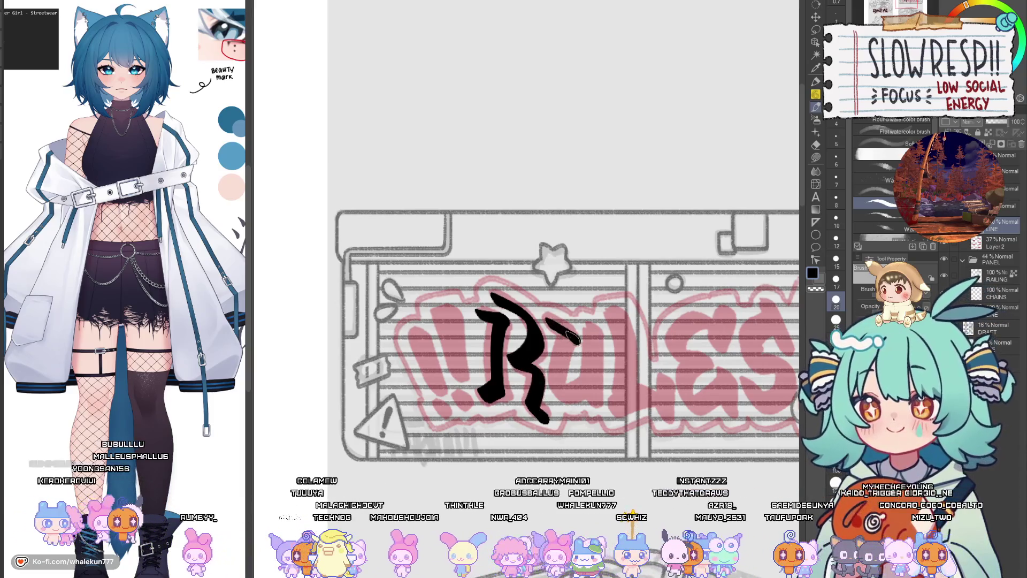
Step: Try several u strokes right of the R, undoing each attempt
left_click_drag(577, 340, 567, 403)
key("ctrl+z")
mouse_move(560, 336)
left_mouse_down()
mouse_move(557, 385)
mouse_move(588, 343)
mouse_move(557, 329)
mouse_move(556, 363)
mouse_move(593, 345)
mouse_move(596, 399)
left_mouse_up()
key("ctrl+z")
key("ctrl+z")
mouse_move(551, 331)
left_mouse_down()
mouse_move(559, 388)
mouse_move(626, 334)
left_mouse_up()
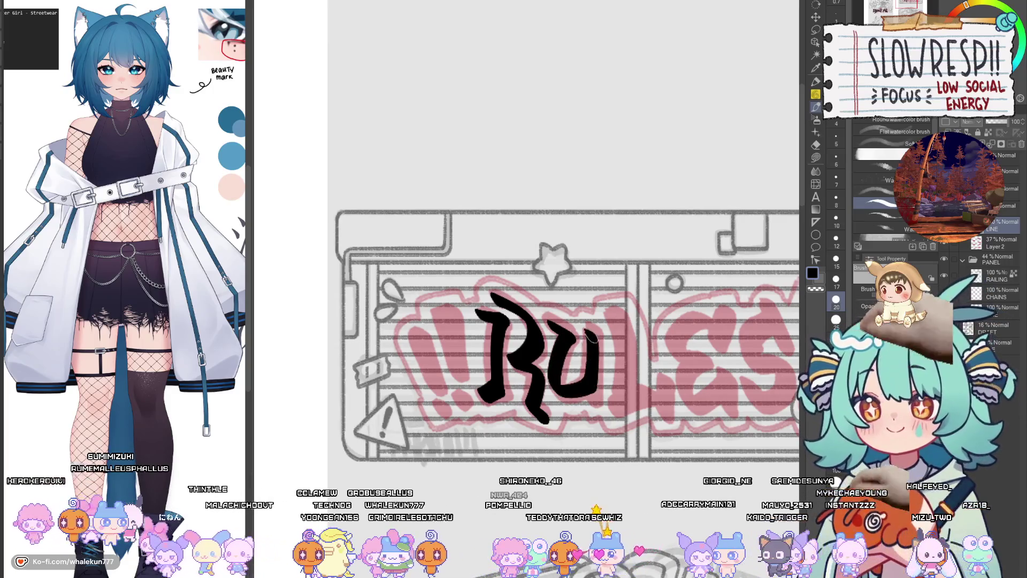
key("ctrl+z")
key("ctrl+z")
mouse_move(562, 348)
left_mouse_down()
mouse_move(596, 348)
mouse_move(567, 406)
mouse_move(599, 334)
mouse_move(585, 404)
mouse_move(596, 343)
left_mouse_up()
key("ctrl+z")
key("ctrl+z")
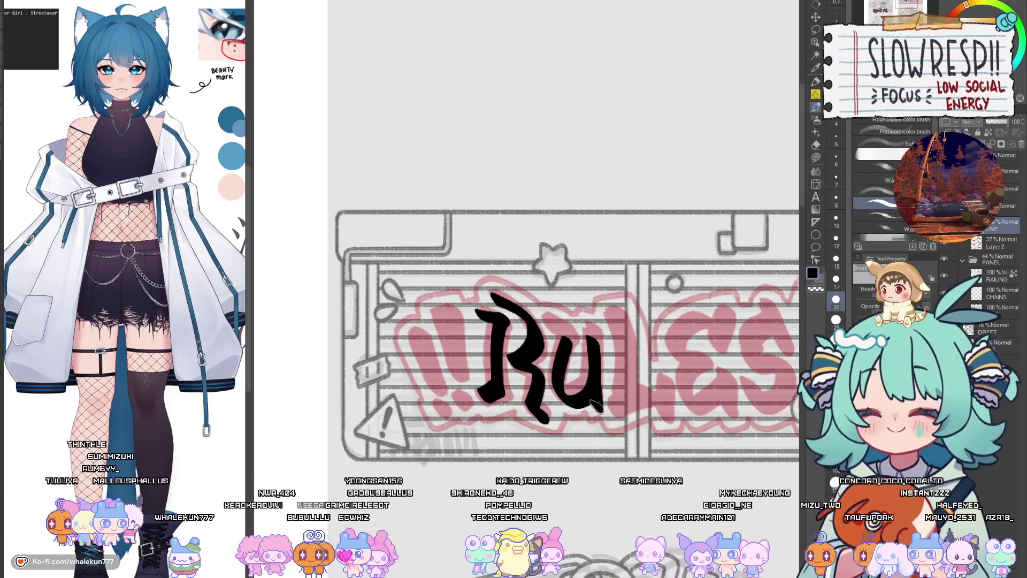
key("ctrl+z")
key("ctrl+z")
mouse_move(548, 318)
left_mouse_down()
mouse_move(572, 345)
mouse_move(559, 399)
mouse_move(586, 399)
mouse_move(591, 342)
left_mouse_up()
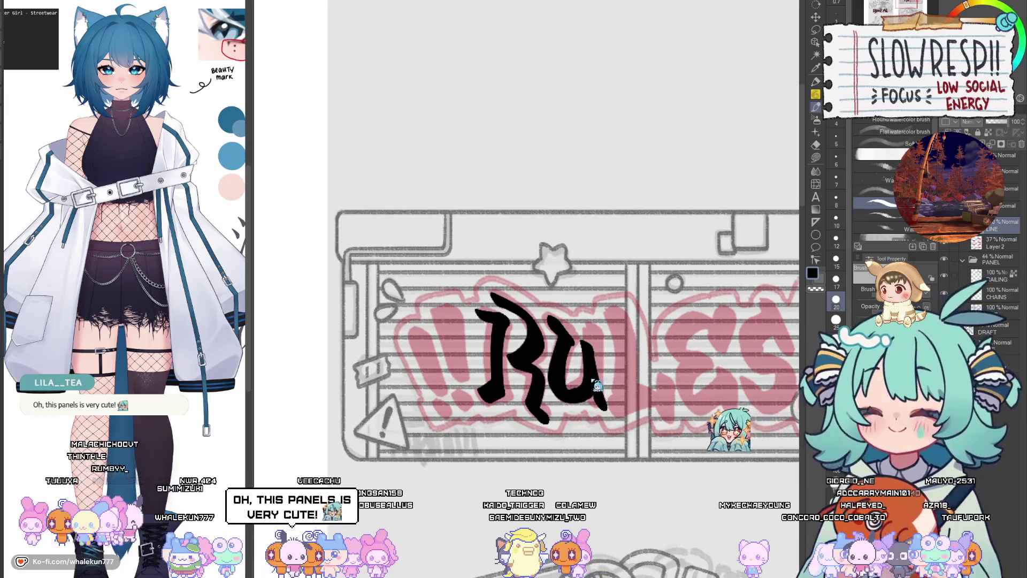
Step: Ink the u beside the R, toggling undo and redo to settle which strokes stay
key("ctrl+z")
key("ctrl+z")
key("ctrl+z")
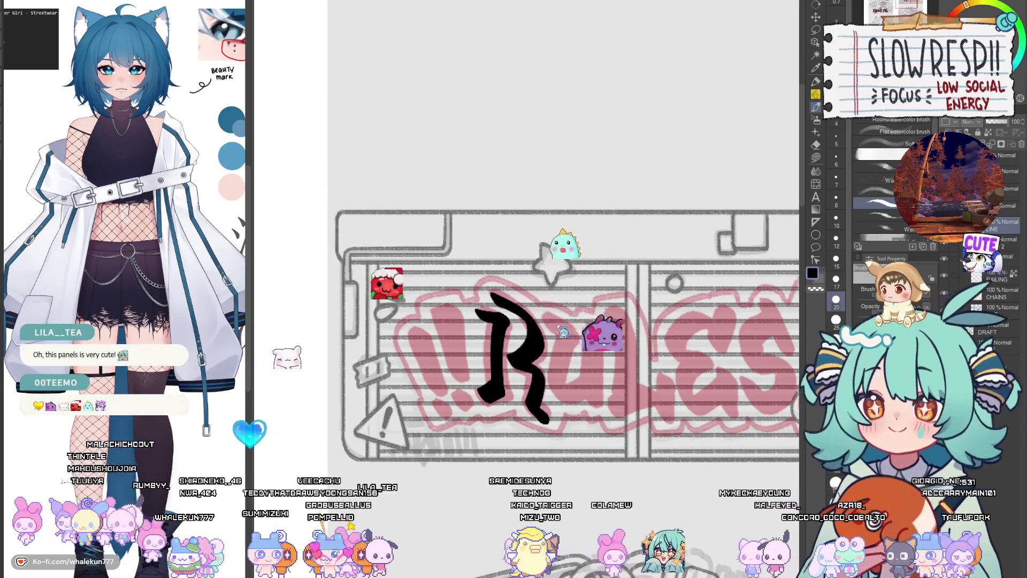
mouse_move(551, 321)
left_mouse_down()
mouse_move(559, 390)
mouse_move(588, 375)
mouse_move(602, 400)
left_mouse_up()
key("ctrl+z")
key("ctrl+z")
key("ctrl+z")
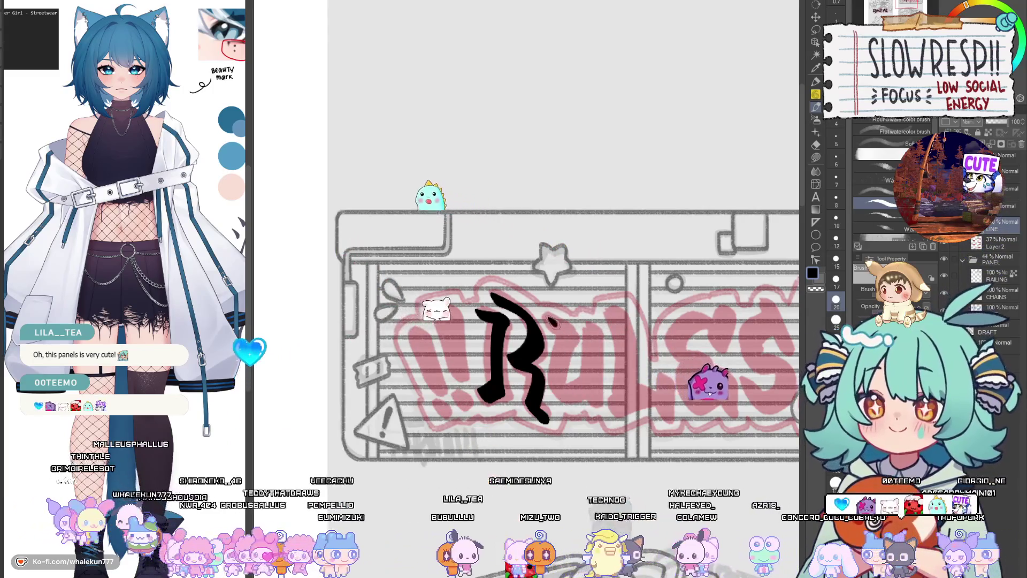
key("ctrl+y")
key("ctrl+y")
key("ctrl+y")
key("ctrl+z")
key("ctrl+z")
key("ctrl+z")
key("ctrl+y")
key("ctrl+y")
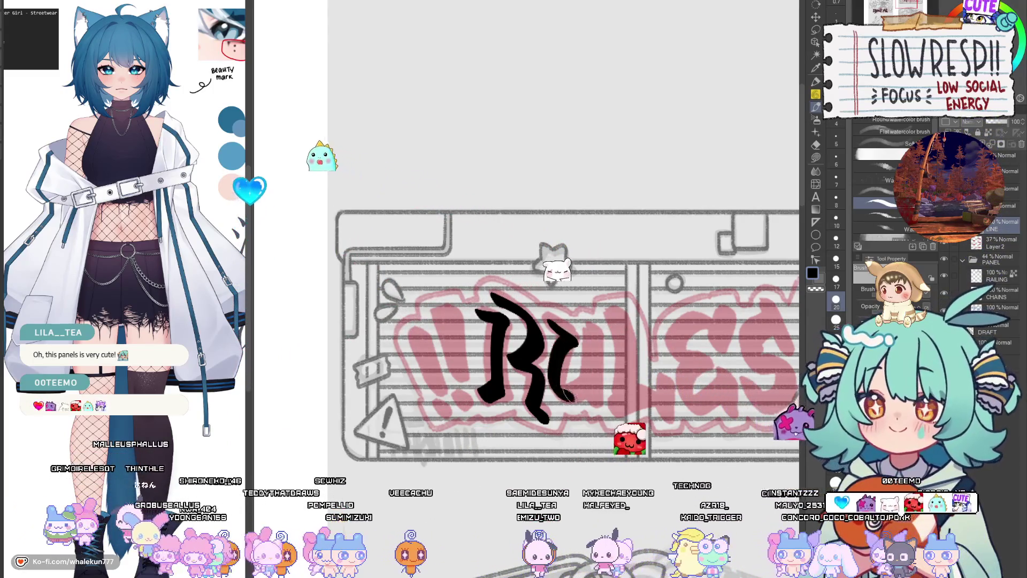
key("ctrl+y")
key("ctrl+z")
key("ctrl+z")
key("ctrl+z")
key("ctrl+z")
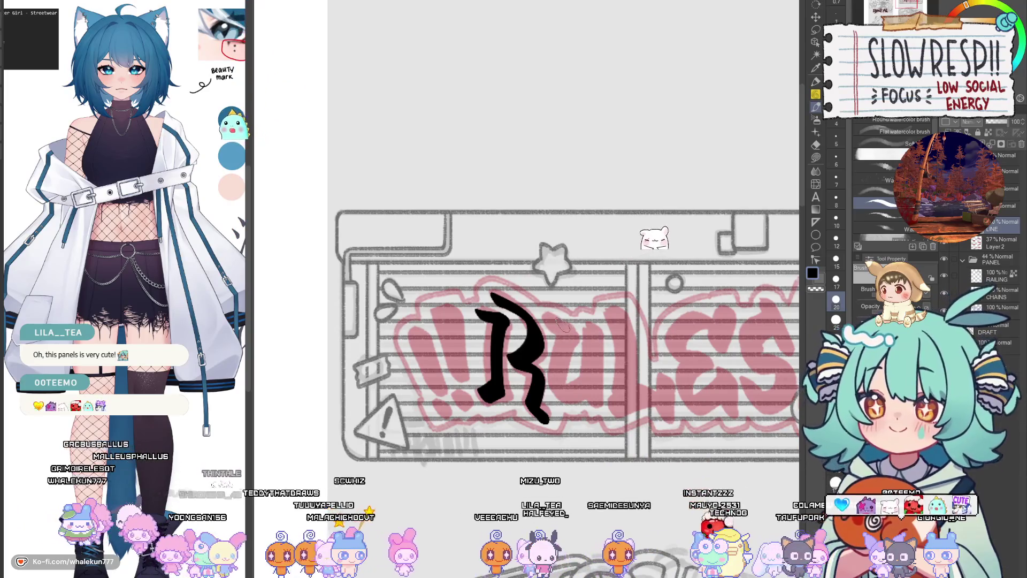
key("ctrl+y")
key("ctrl+y")
key("ctrl+y")
key("ctrl+z")
key("ctrl+z")
key("ctrl+z")
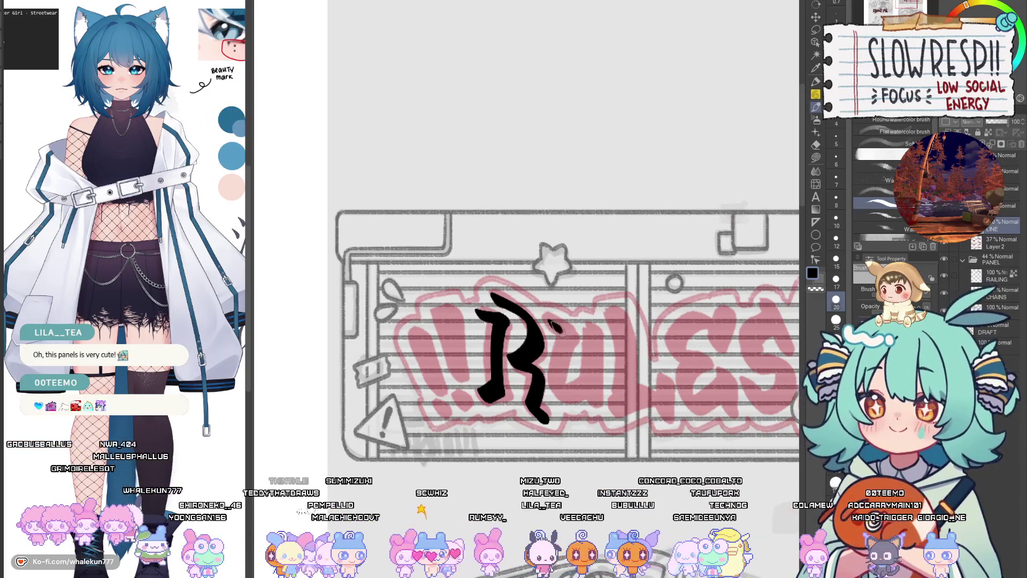
key("ctrl+y")
key("ctrl+z")
key("ctrl+y")
key("ctrl+y")
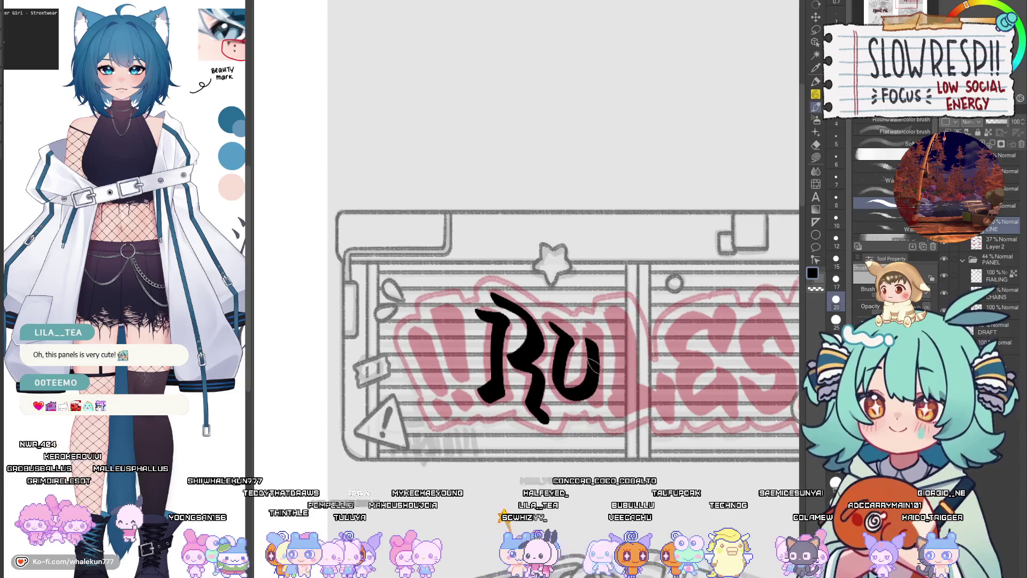
scroll(604, 368, "up", 1)
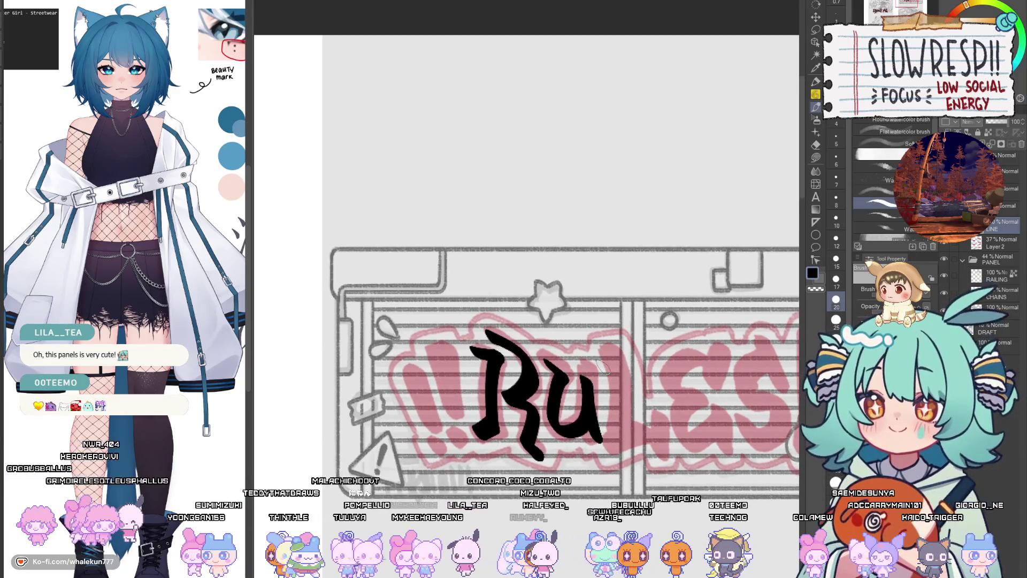
Step: Remove the old u and repaint its curving stroke beside the R
left_click_drag(605, 425, 587, 413)
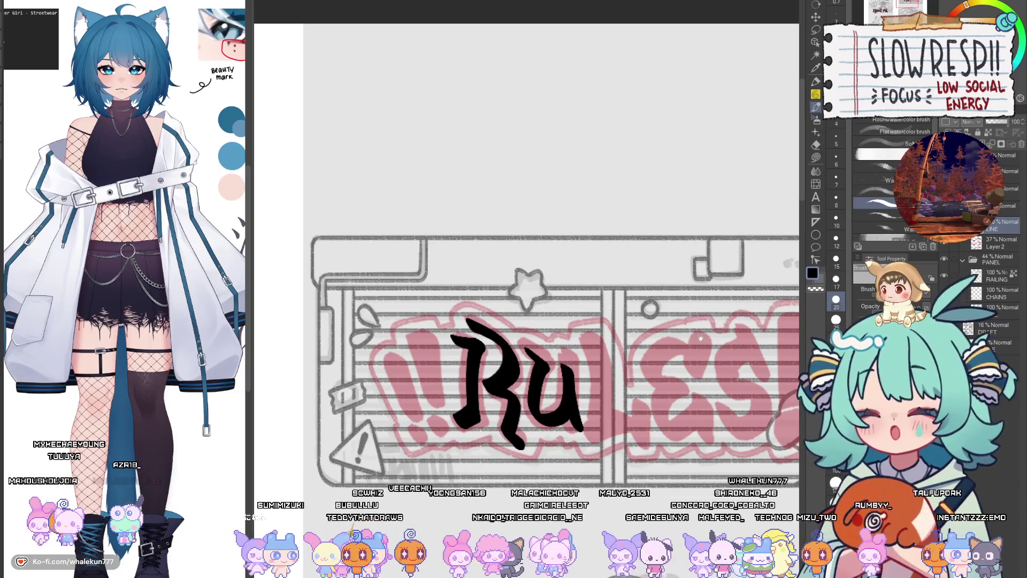
mouse_move(700, 337)
left_mouse_down()
mouse_move(647, 219)
mouse_move(707, 240)
left_mouse_up()
scroll(647, 219, "up", 2)
key("ctrl+z")
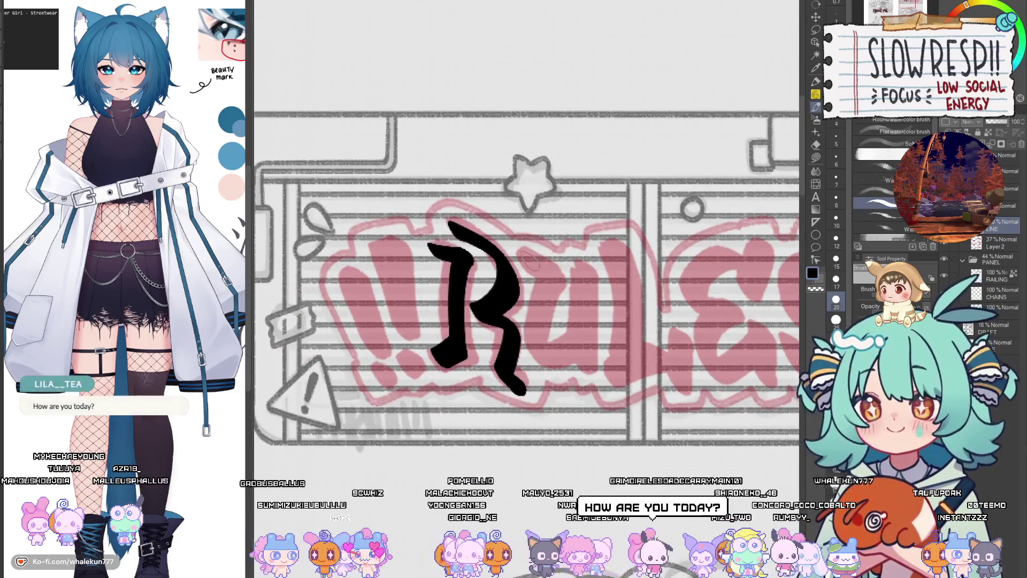
mouse_move(528, 261)
left_mouse_down()
mouse_move(556, 286)
mouse_move(567, 353)
mouse_move(583, 291)
mouse_move(567, 348)
mouse_move(588, 369)
mouse_move(557, 284)
mouse_move(543, 316)
mouse_move(584, 321)
mouse_move(593, 380)
left_mouse_up()
key("ctrl+z")
key("ctrl+z")
key("ctrl+z")
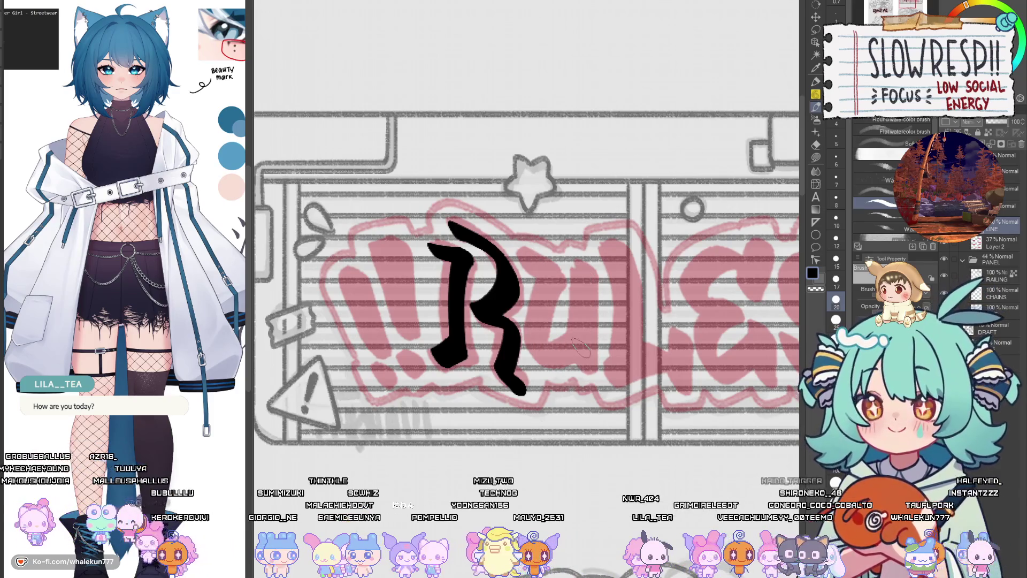
left_click_drag(546, 277, 570, 341)
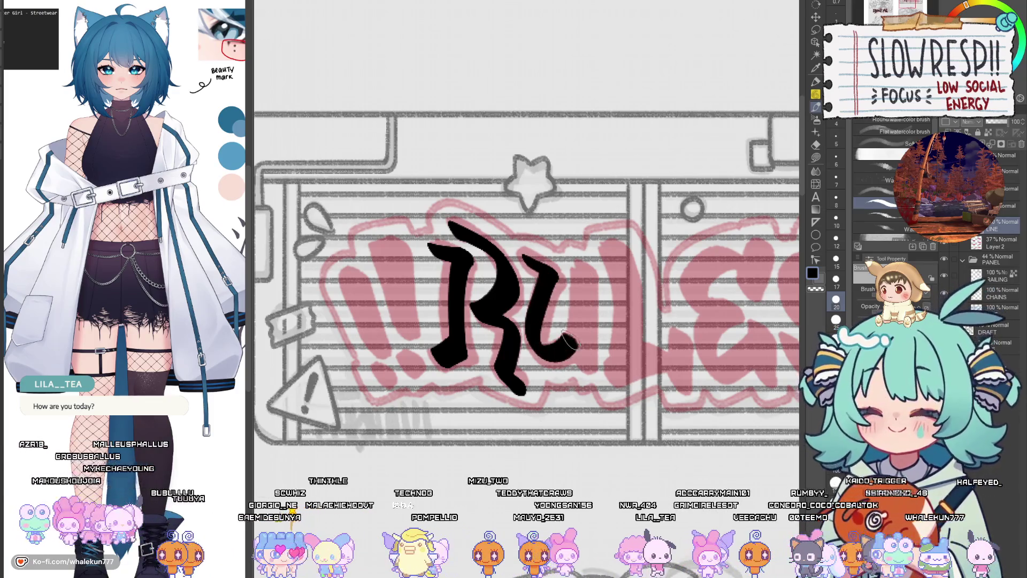
key("ctrl+z")
Step: Redraw the u's downstroke and a thicker right stem so the lettering reads Ru
mouse_move(527, 256)
left_mouse_down()
mouse_move(545, 274)
mouse_move(543, 342)
mouse_move(551, 292)
mouse_move(541, 354)
mouse_move(581, 340)
left_mouse_up()
key("ctrl+z")
left_click_drag(575, 279, 588, 374)
key("ctrl+z")
key("ctrl+z")
left_click_drag(575, 275, 591, 366)
key("ctrl+z")
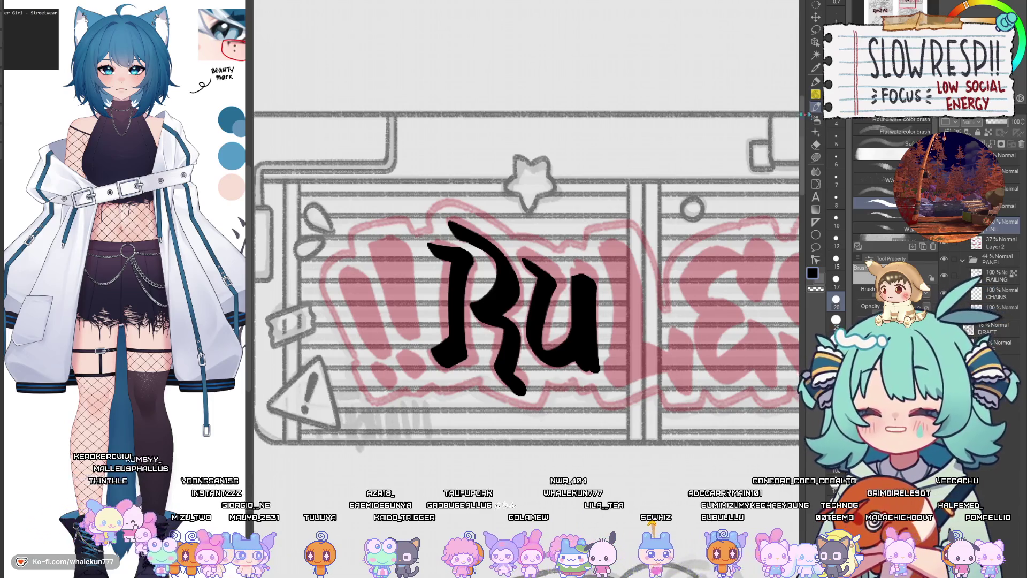
scroll(657, 280, "down", 5)
scroll(604, 255, "up", 5)
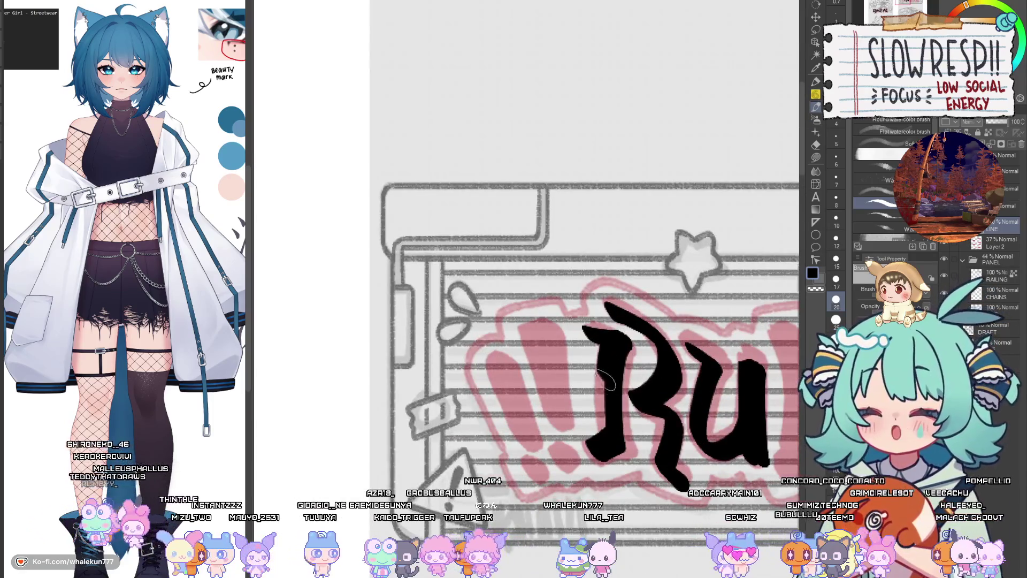
scroll(661, 366, "down", 5)
scroll(610, 351, "up", 3)
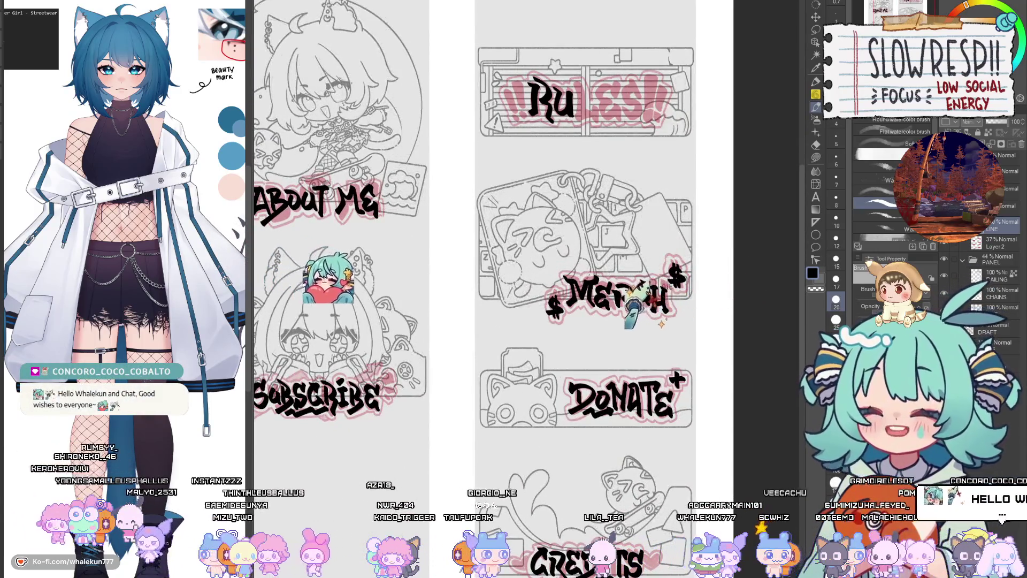
Step: Ink a tall black L with a shorter foot after Ru
scroll(586, 336, "up", 5)
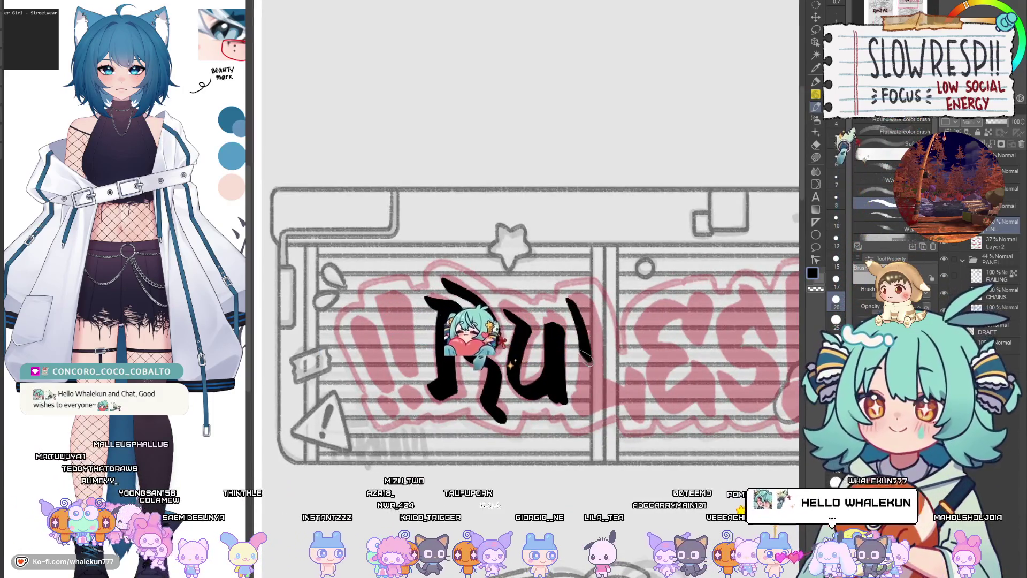
mouse_move(584, 412)
left_mouse_down()
mouse_move(578, 348)
mouse_move(587, 320)
mouse_move(617, 384)
mouse_move(626, 384)
left_mouse_up()
key("ctrl+z")
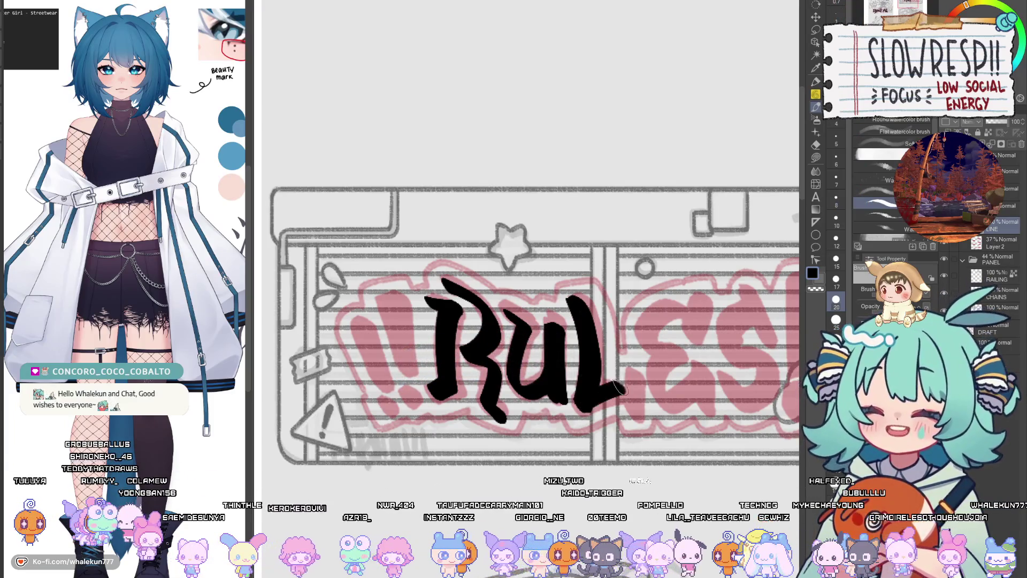
key("ctrl+z")
mouse_move(581, 409)
left_mouse_down()
mouse_move(610, 393)
mouse_move(634, 395)
mouse_move(639, 410)
mouse_move(642, 369)
mouse_move(637, 395)
mouse_move(647, 377)
left_mouse_up()
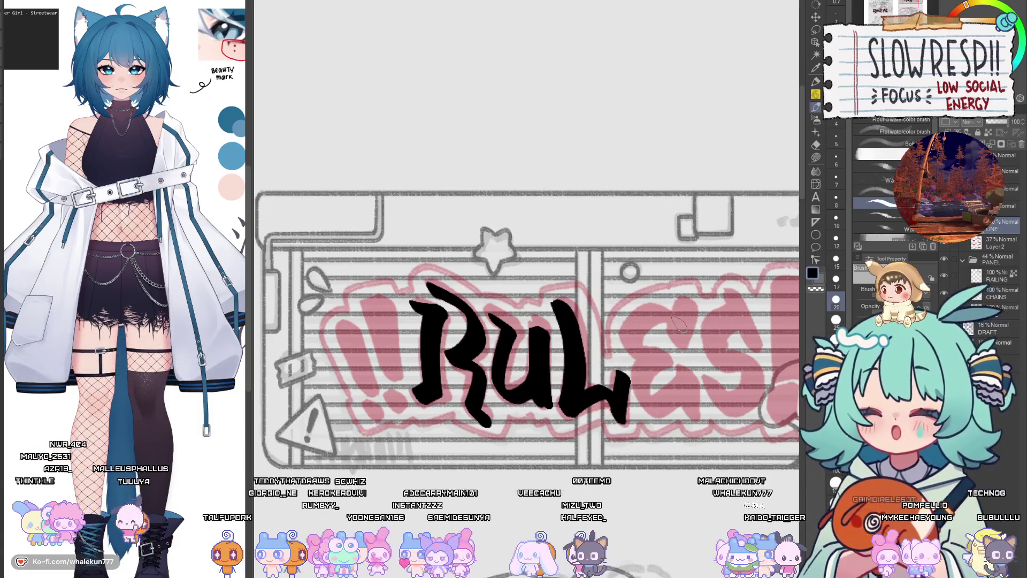
mouse_move(685, 312)
left_mouse_down()
mouse_move(642, 361)
mouse_move(669, 360)
mouse_move(675, 335)
mouse_move(640, 363)
mouse_move(637, 404)
mouse_move(687, 374)
mouse_move(690, 415)
left_mouse_up()
key("ctrl+z")
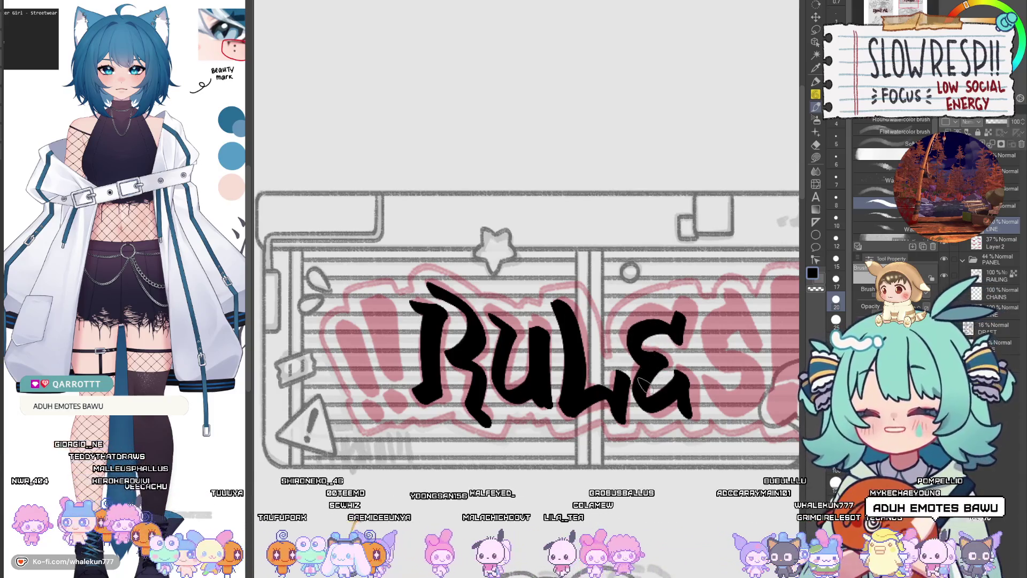
Step: Brush the S after the E, redrawing its lower curve once
mouse_move(676, 336)
left_mouse_down()
mouse_move(604, 325)
mouse_move(621, 330)
left_mouse_up()
left_click_drag(675, 287, 700, 342)
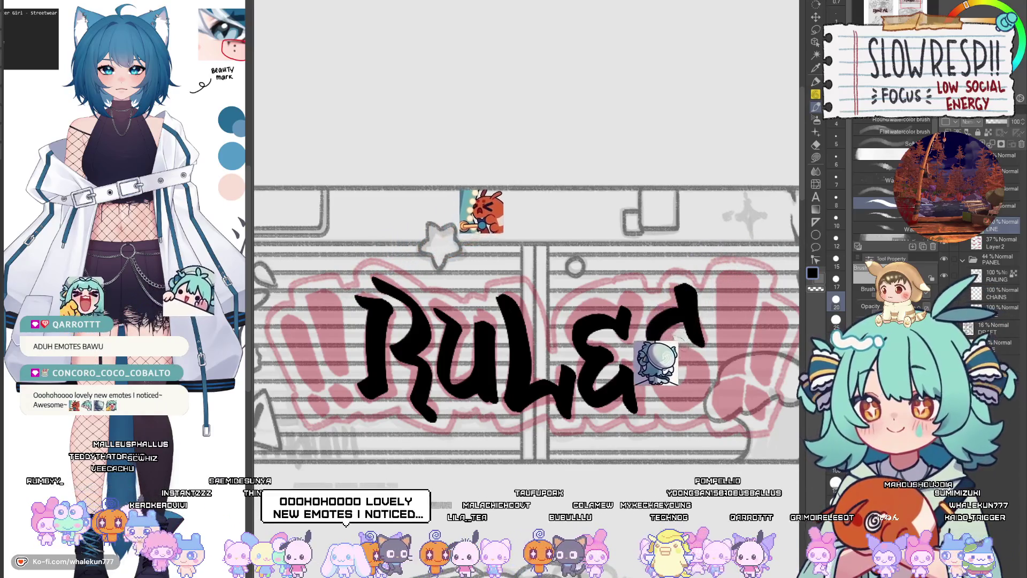
left_click_drag(690, 342, 650, 379)
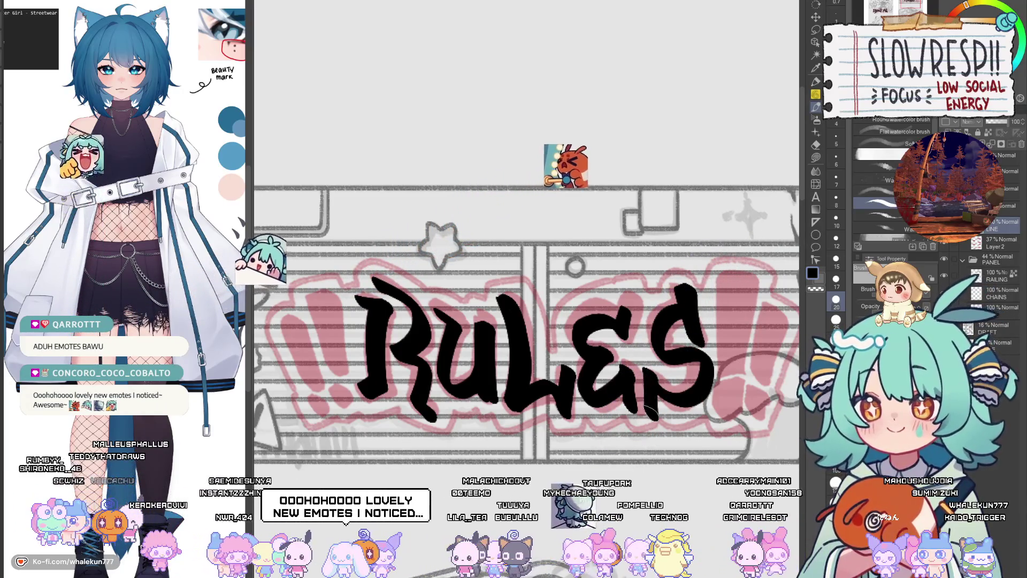
key("ctrl+z")
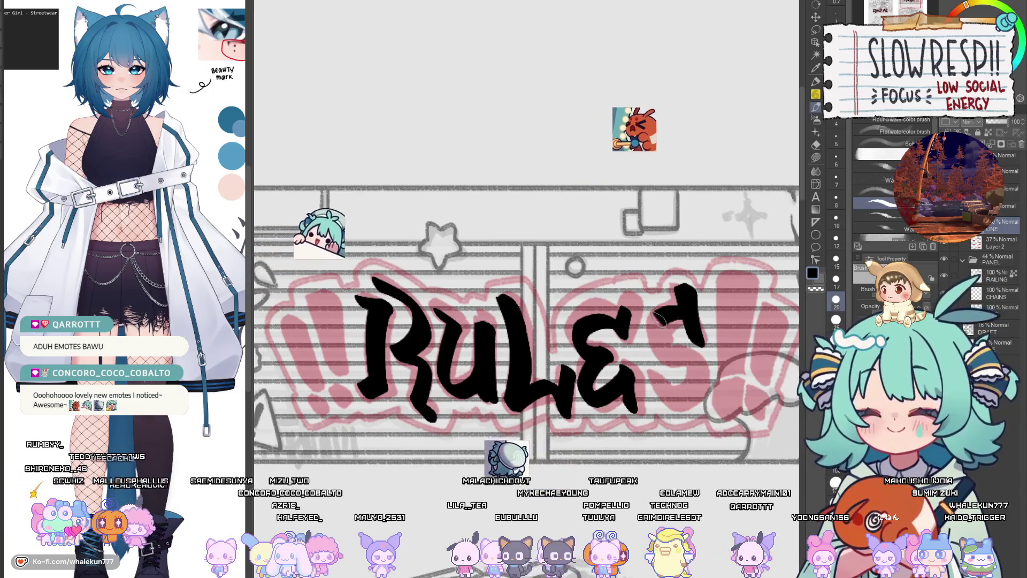
key("ctrl+y")
key("ctrl+z")
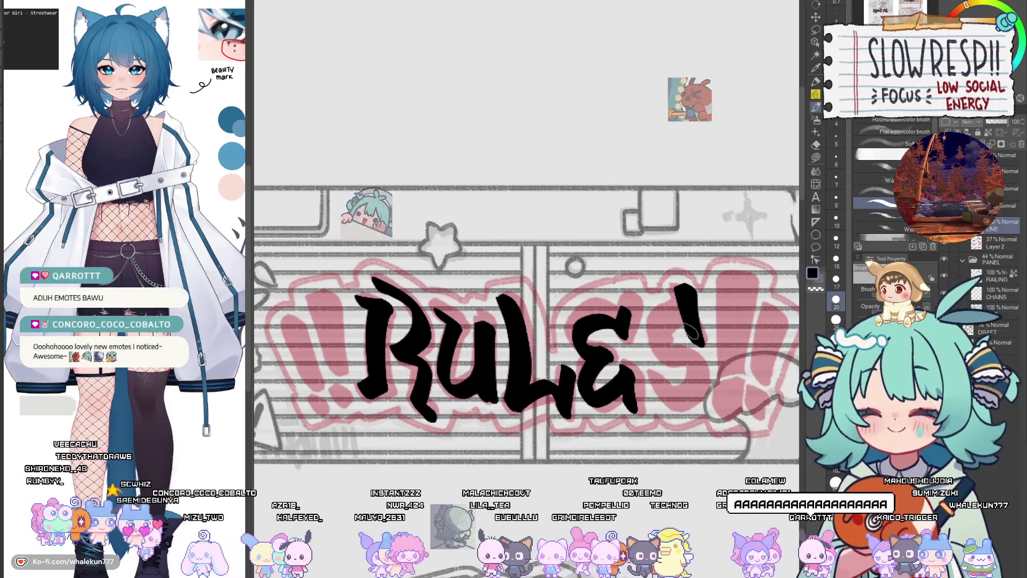
mouse_move(707, 358)
left_mouse_down()
mouse_move(648, 407)
mouse_move(690, 386)
left_mouse_up()
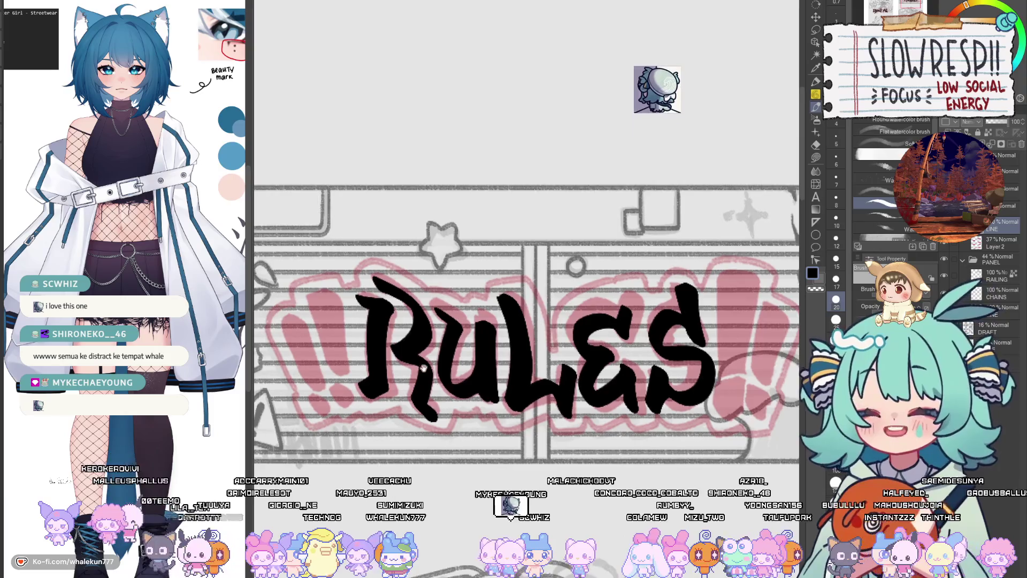
Step: Brush two black exclamation marks with dots to the left of RULES
left_click_drag(428, 267, 527, 222)
mouse_move(408, 247)
left_mouse_down()
mouse_move(428, 259)
mouse_move(436, 324)
mouse_move(426, 274)
left_mouse_up()
mouse_move(436, 345)
left_mouse_down()
mouse_move(443, 338)
mouse_move(381, 279)
mouse_move(419, 347)
left_mouse_up()
left_click_drag(417, 355, 426, 372)
left_click_drag(564, 302, 507, 331)
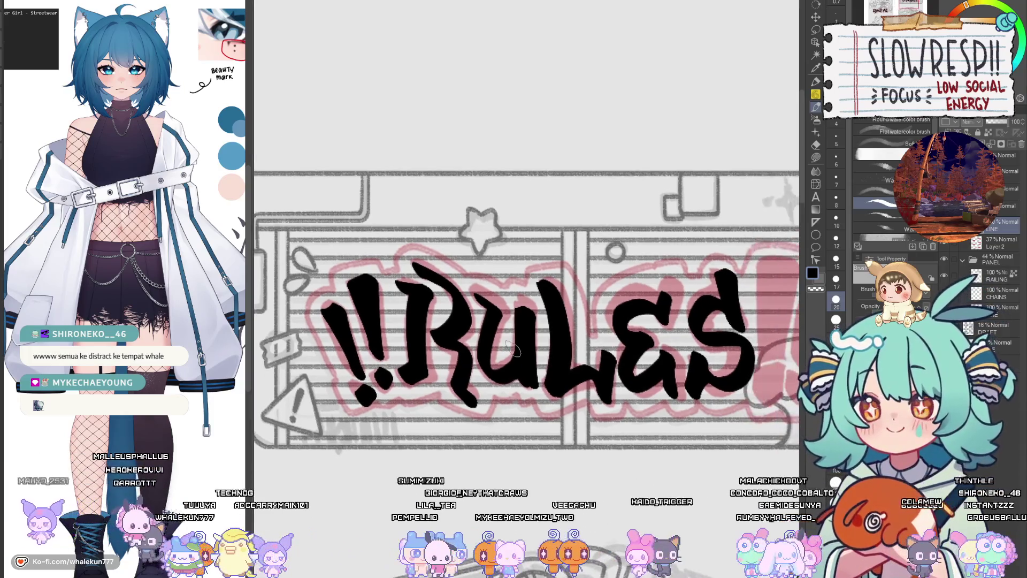
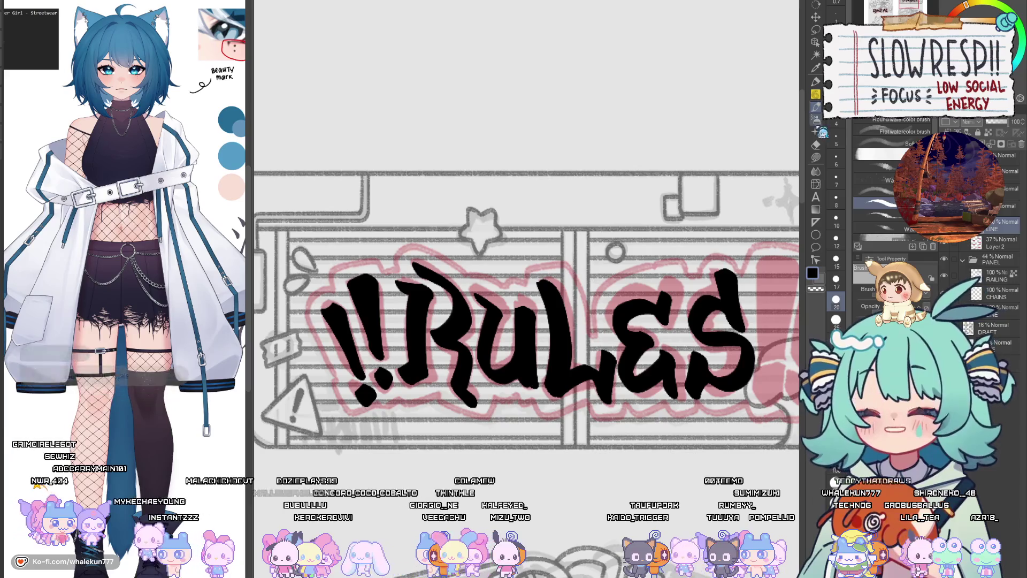
Step: Replace the slash strokes after RULES with two bold exclamation marks, making it read !!RULES!!
left_click_drag(754, 313, 695, 289)
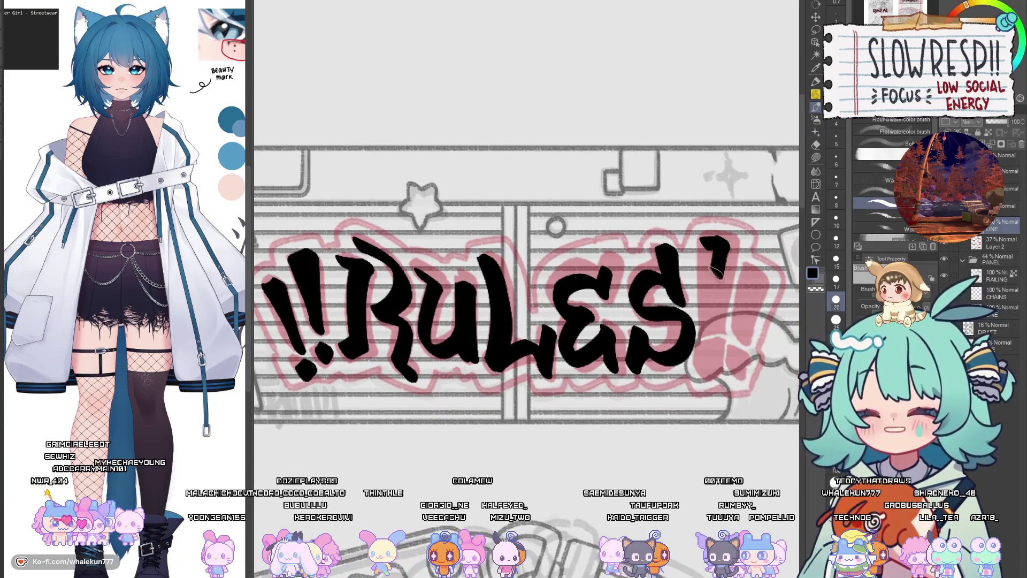
key("ctrl+z")
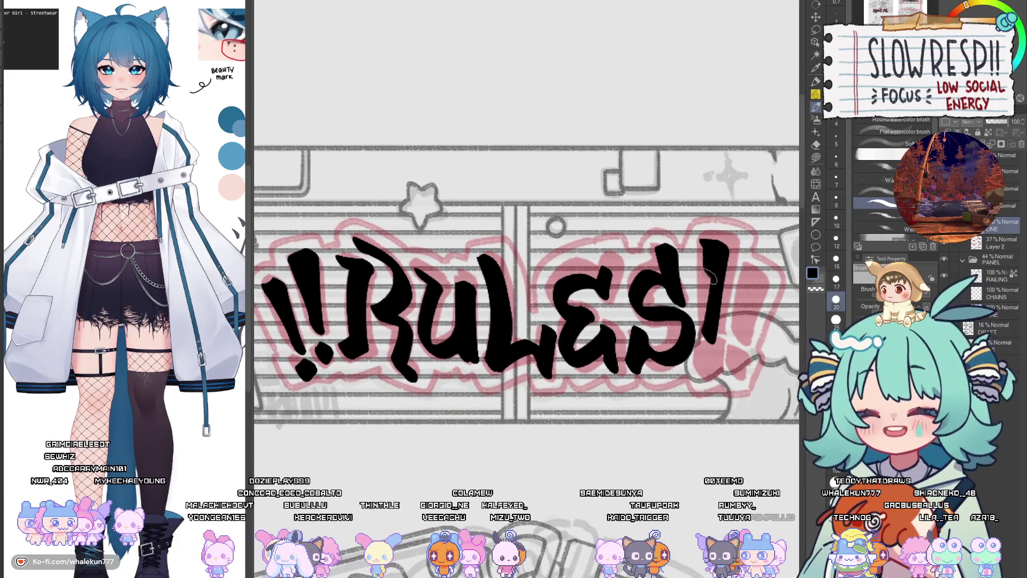
key("ctrl+z")
left_click_drag(700, 240, 715, 251)
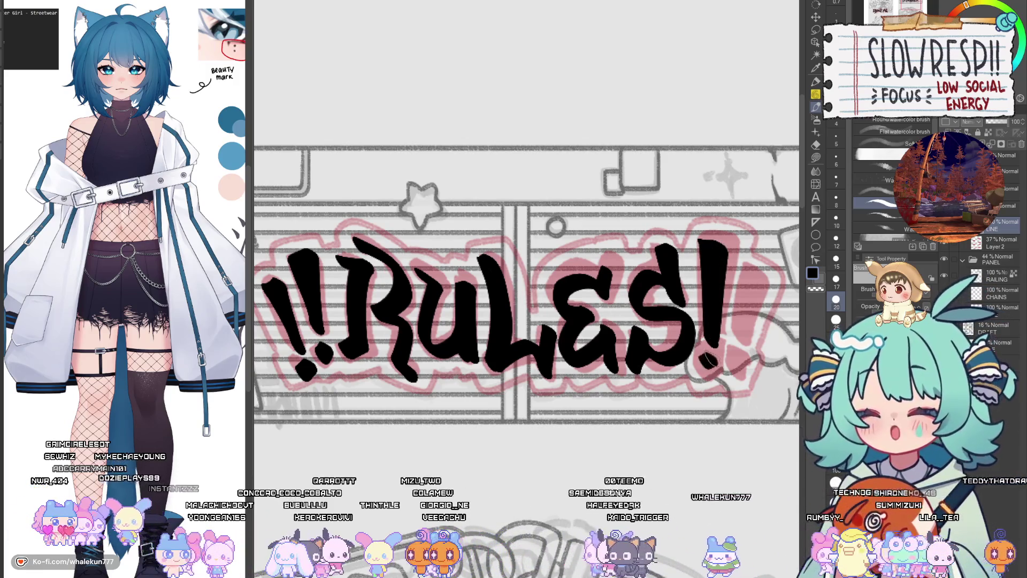
scroll(745, 289, "up", 1)
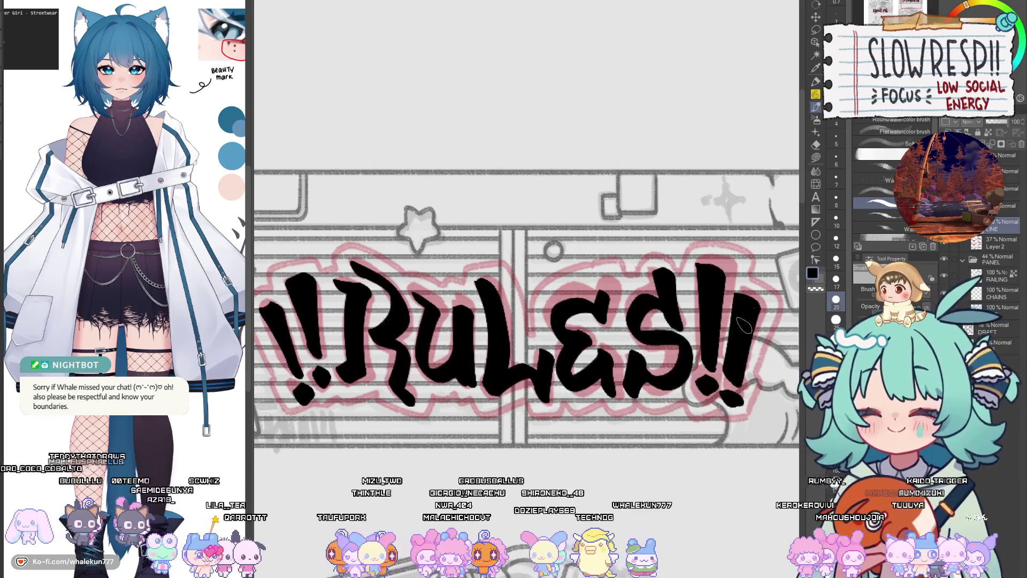
scroll(649, 376, "down", 4)
Step: Zoom out over the panel sheet to bring the Socials and Credits panels into view
left_click(817, 106)
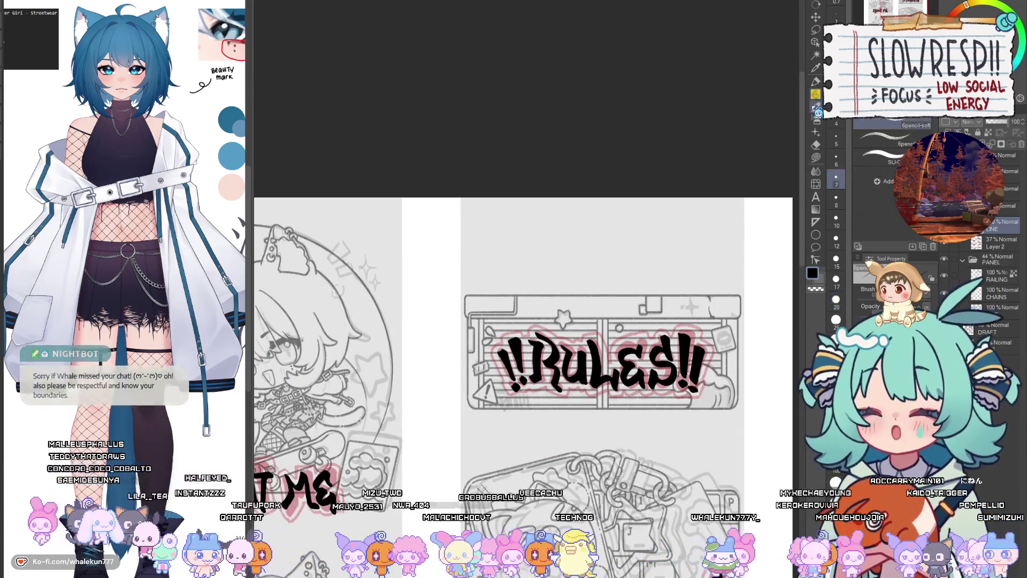
left_click_drag(671, 461, 669, 257)
left_click(815, 106)
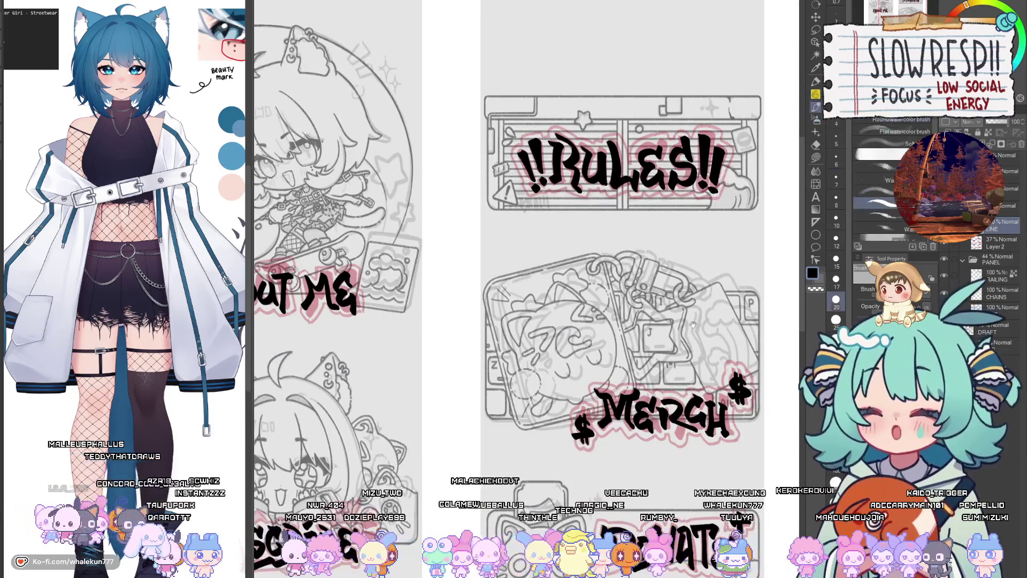
scroll(666, 348, "down", 2)
left_click_drag(565, 321, 550, 244)
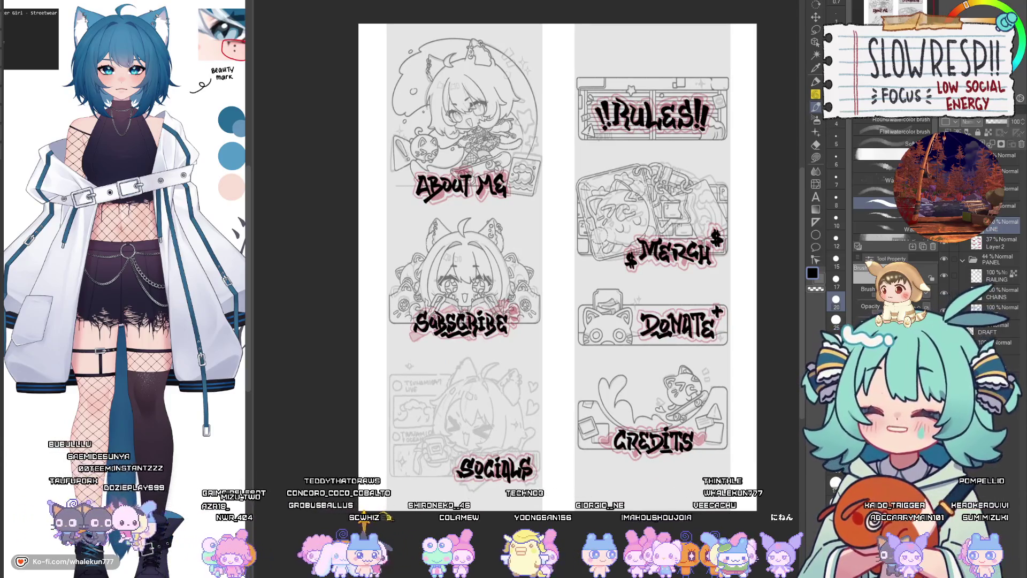
Step: Select the pencil brush and zoom in close on the ABOUT ME title
key("p")
left_click_drag(554, 314, 617, 329)
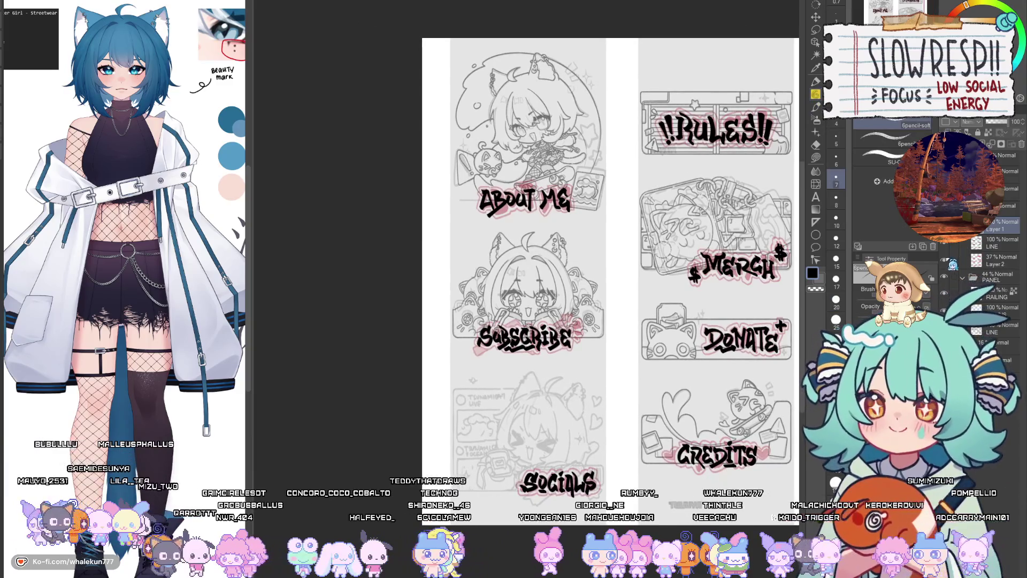
left_click_drag(610, 268, 564, 257)
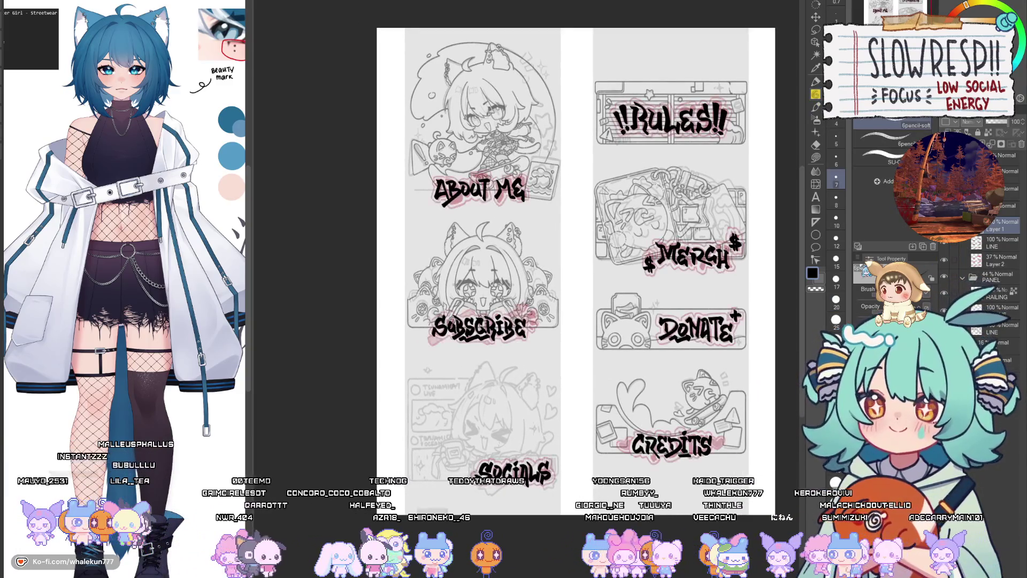
scroll(479, 214, "up", 5)
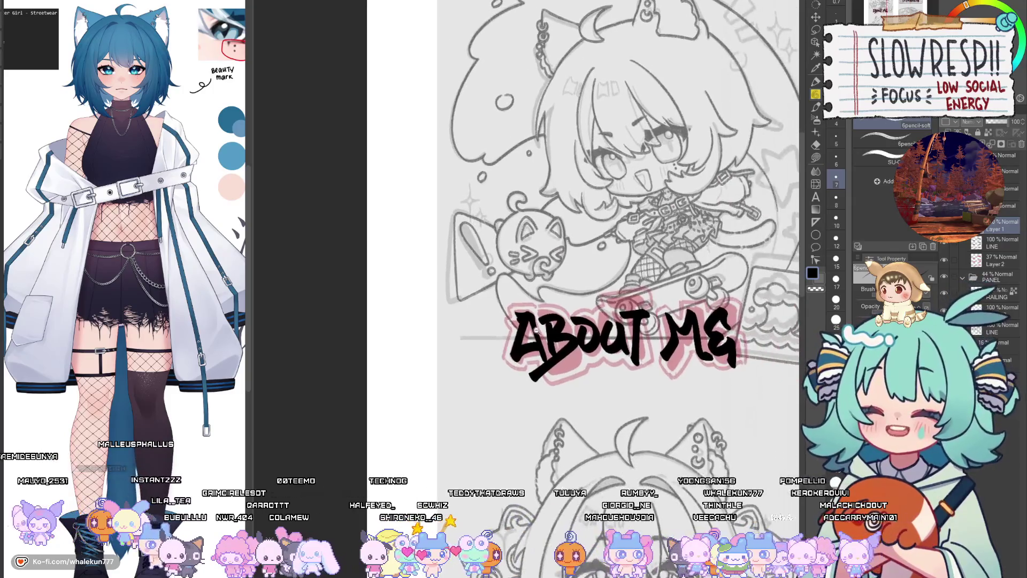
scroll(536, 330, "up", 4)
Step: Draw and redo the wavy outline strokes down the A's left side and lower-left corner
mouse_move(469, 254)
left_mouse_down()
mouse_move(455, 267)
mouse_move(463, 336)
mouse_move(463, 258)
mouse_move(454, 281)
mouse_move(463, 332)
mouse_move(511, 265)
mouse_move(469, 390)
left_mouse_up()
key("ctrl+z")
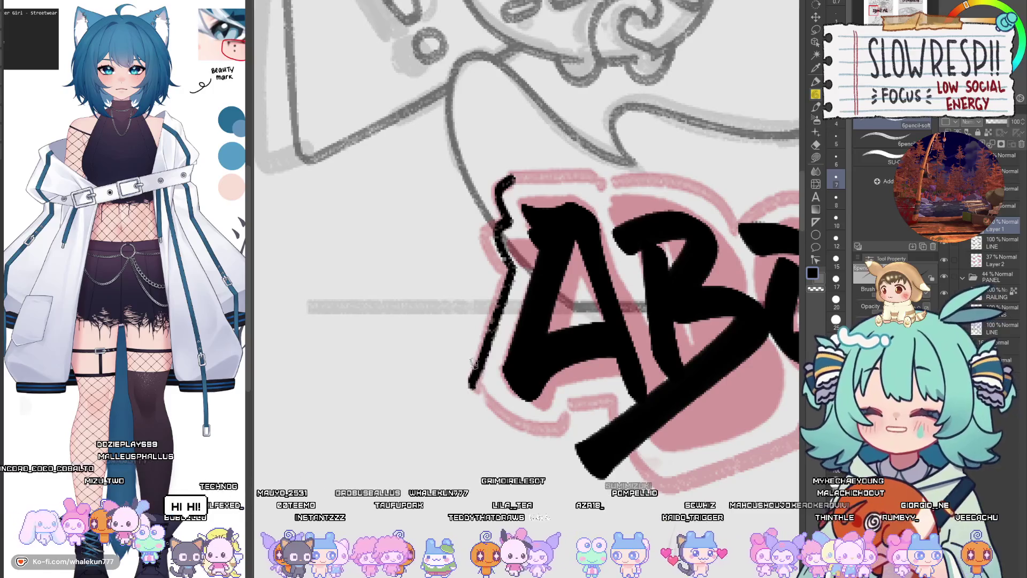
key("ctrl+z")
mouse_move(511, 263)
left_mouse_down()
mouse_move(476, 363)
mouse_move(479, 415)
mouse_move(541, 437)
mouse_move(603, 392)
mouse_move(581, 385)
left_mouse_up()
key("ctrl+z")
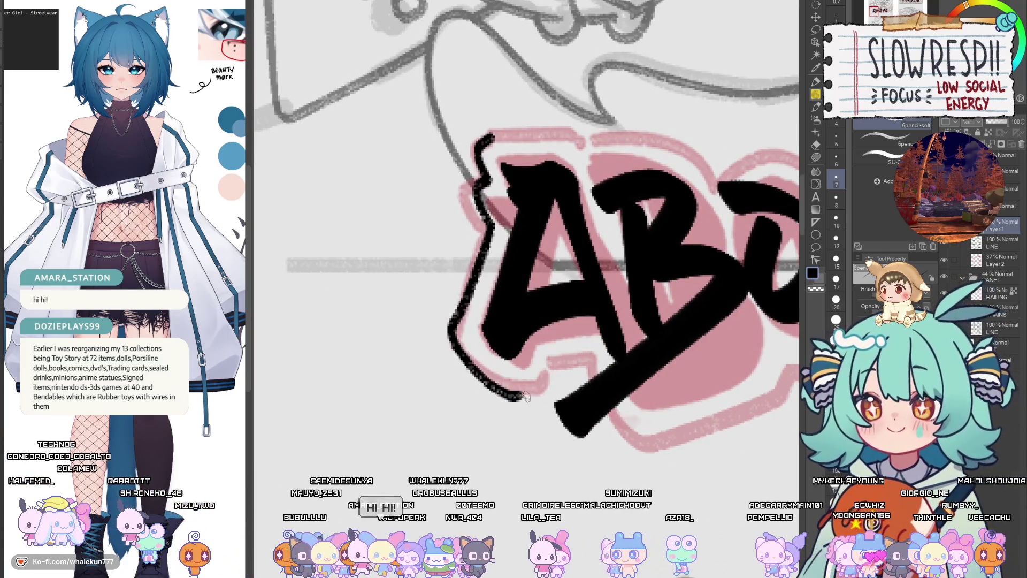
mouse_move(515, 398)
left_mouse_down()
mouse_move(543, 379)
mouse_move(542, 428)
mouse_move(543, 369)
mouse_move(570, 358)
mouse_move(553, 388)
mouse_move(532, 393)
mouse_move(559, 444)
mouse_move(583, 460)
mouse_move(606, 454)
left_mouse_up()
key("ctrl+z")
key("ctrl+z")
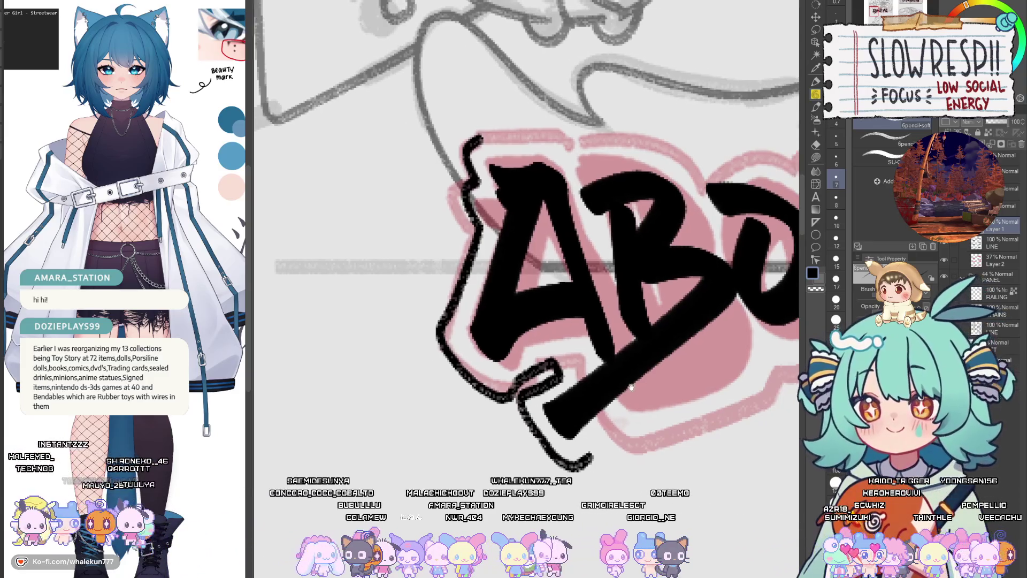
Step: Mirror the canvas to check the lettering, then start the outline along the A's top
key("h")
key("h")
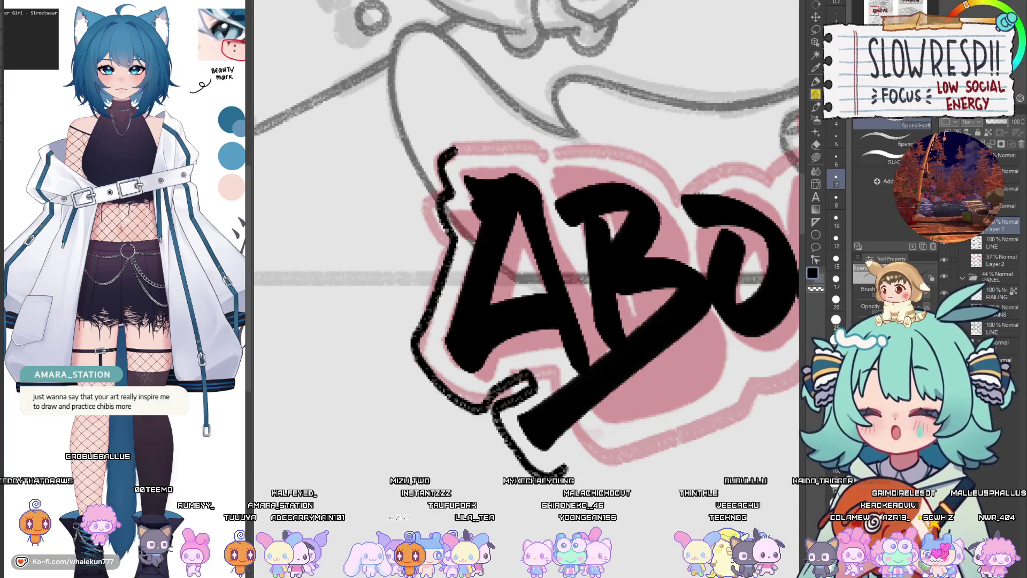
scroll(550, 249, "up", 3)
left_click_drag(517, 234, 595, 228)
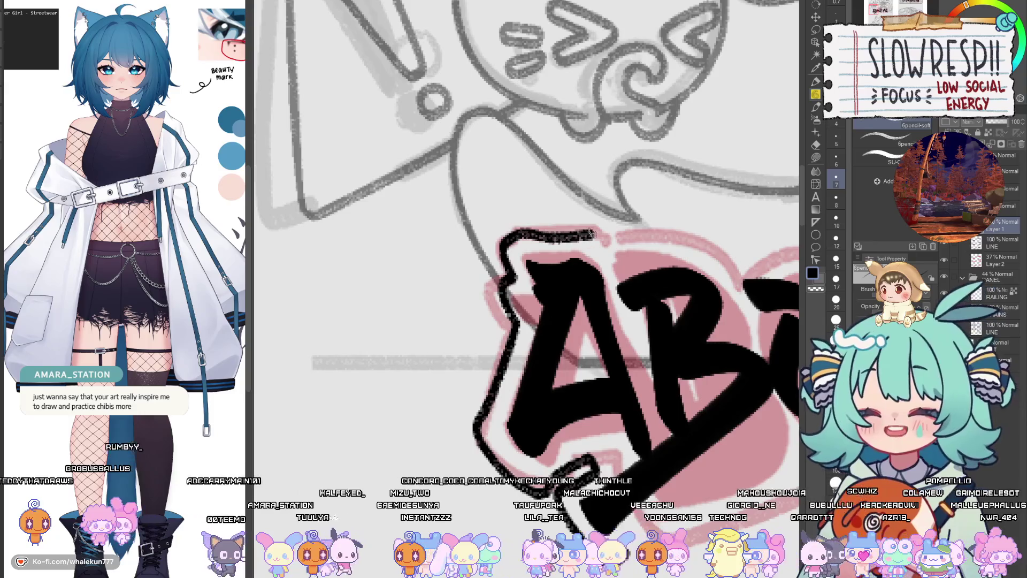
Step: Redraw the wavy outline along the top of the A and across the top of ABOUT
key("ctrl+z")
mouse_move(515, 235)
left_mouse_down()
mouse_move(595, 229)
mouse_move(616, 251)
left_mouse_up()
left_click_drag(647, 255, 571, 309)
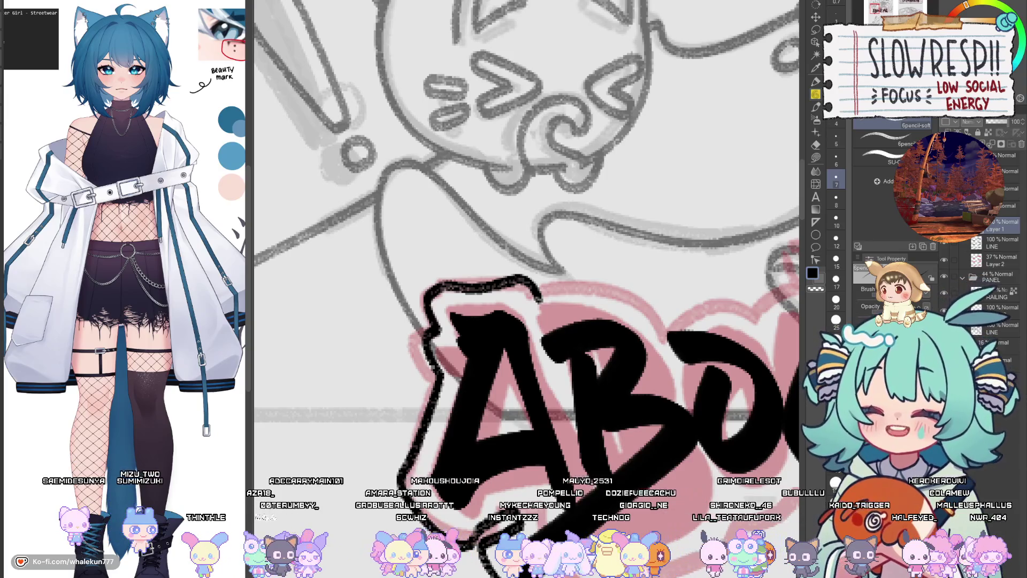
left_click_drag(609, 349, 614, 340)
mouse_move(547, 290)
left_mouse_down()
mouse_move(512, 305)
mouse_move(520, 316)
mouse_move(538, 297)
mouse_move(605, 293)
left_mouse_up()
key("ctrl+z")
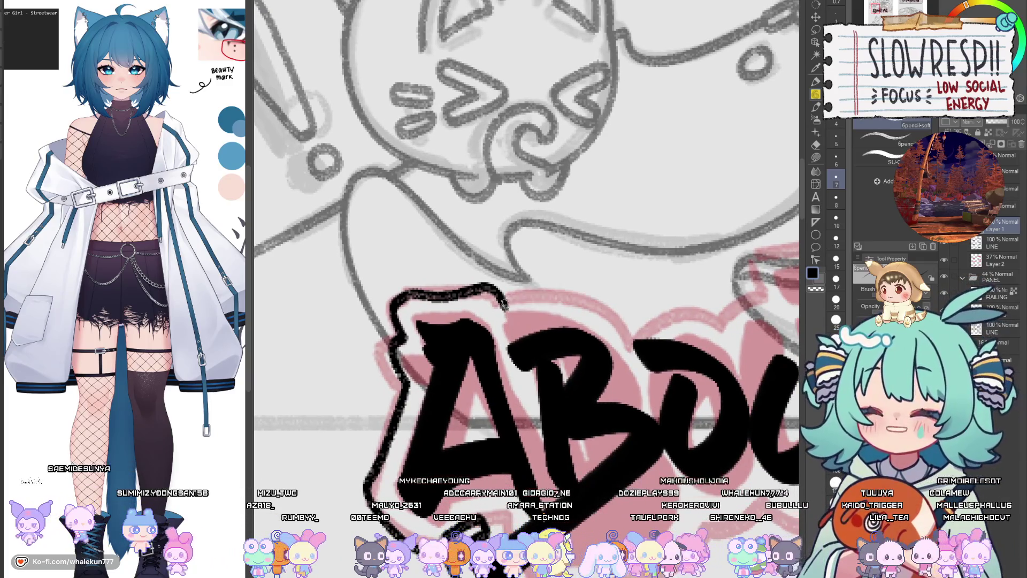
mouse_move(504, 306)
left_mouse_down()
mouse_move(560, 298)
mouse_move(621, 316)
left_mouse_up()
scroll(589, 321, "down", 2)
scroll(535, 374, "up", 2)
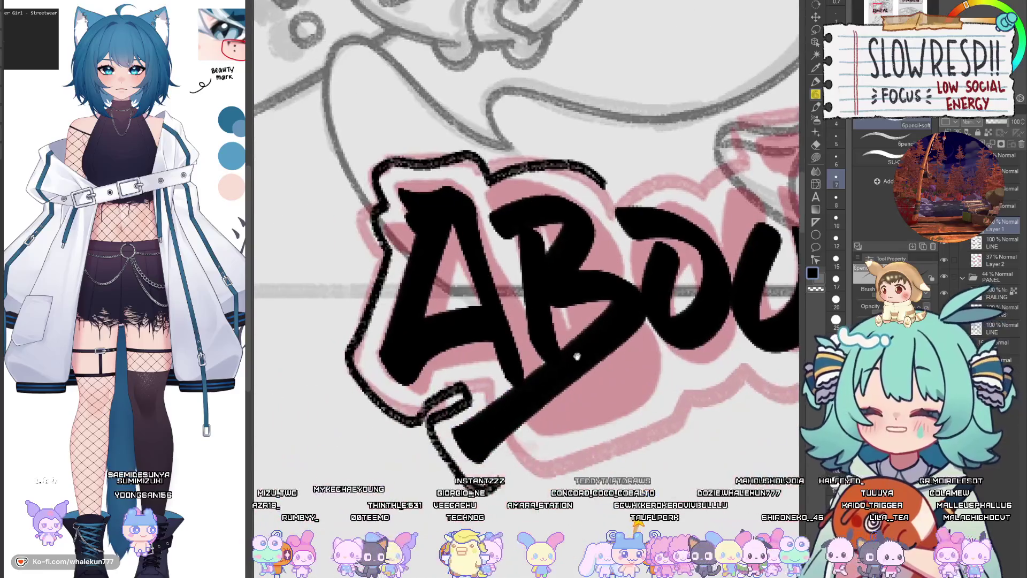
mouse_move(482, 535)
left_mouse_down()
mouse_move(473, 431)
mouse_move(599, 323)
left_mouse_up()
Step: Outline the lower diagonal under the A and B with a hooked end, then mirror to check
key("ctrl+z")
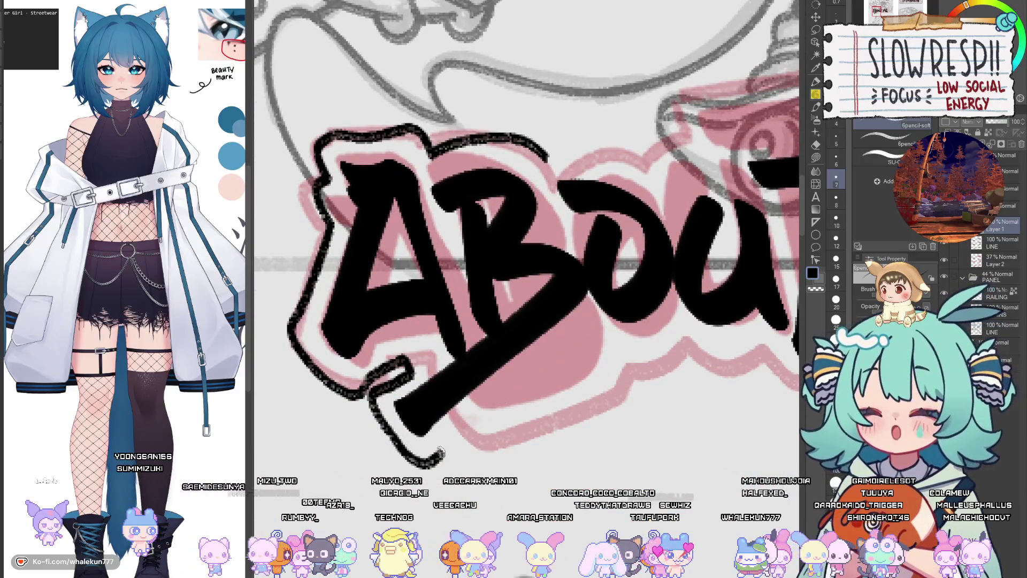
left_click_drag(449, 436, 602, 321)
left_click_drag(612, 339, 554, 365)
key("ctrl+z")
mouse_move(423, 433)
left_mouse_down()
mouse_move(532, 347)
mouse_move(519, 412)
left_mouse_up()
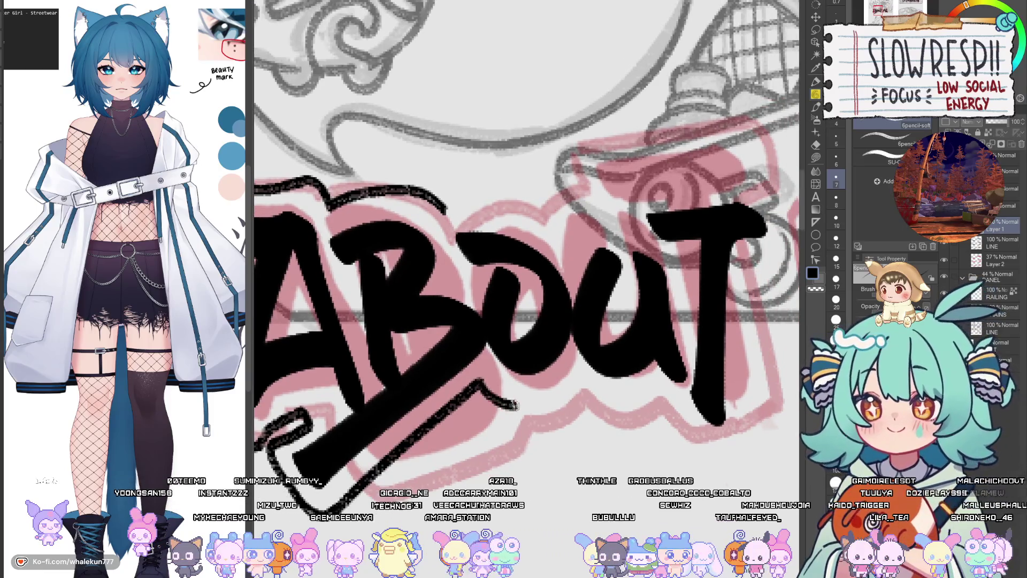
key("ctrl+z")
mouse_move(482, 381)
left_mouse_down()
mouse_move(511, 407)
mouse_move(567, 388)
mouse_move(584, 369)
mouse_move(552, 432)
left_mouse_up()
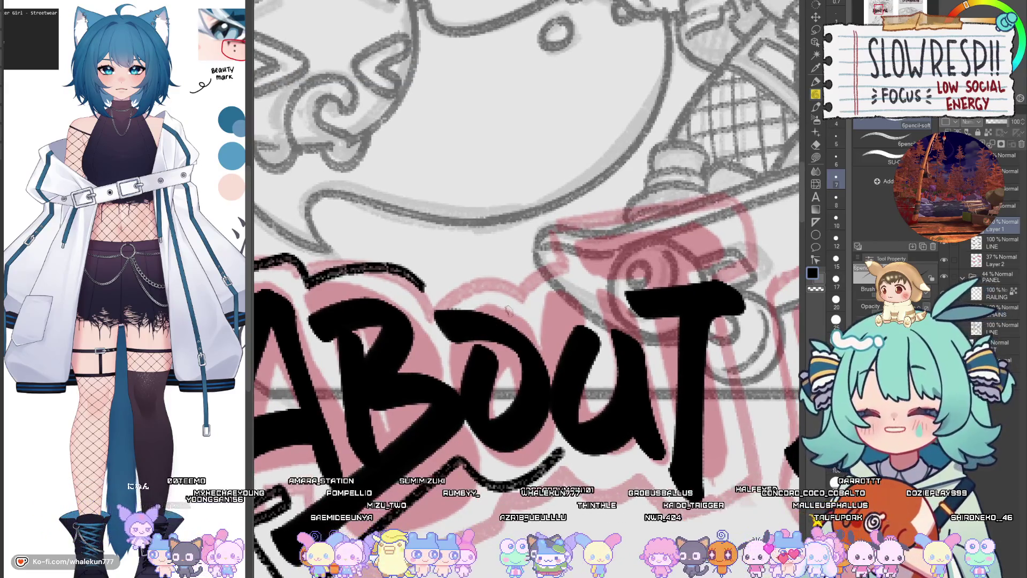
key("h")
key("h")
key("h")
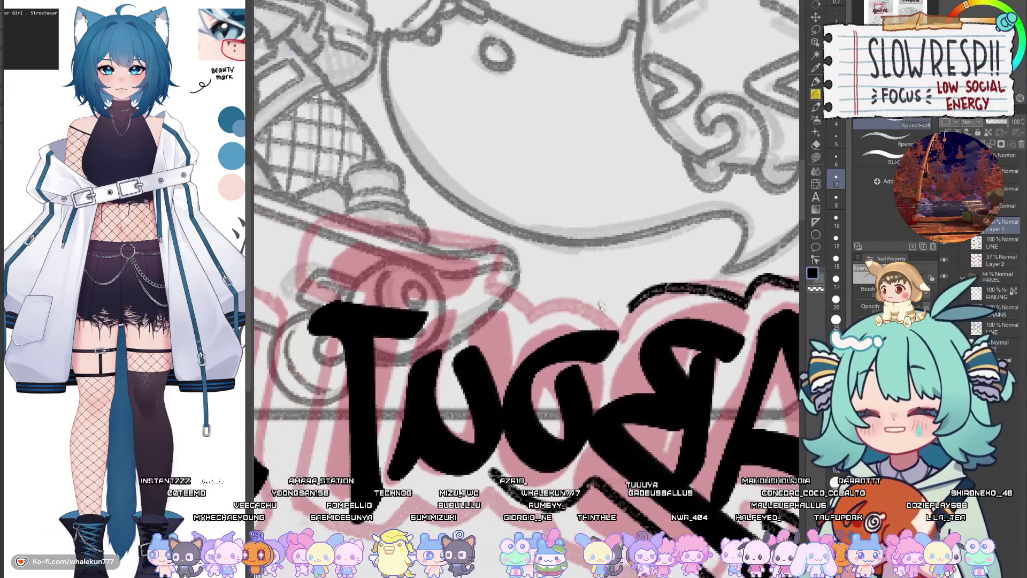
Step: Try an outline extension under the letters, mirroring the view to check, then undo it
mouse_move(629, 306)
left_mouse_down()
mouse_move(538, 321)
mouse_move(505, 345)
left_mouse_up()
key("h")
key("h")
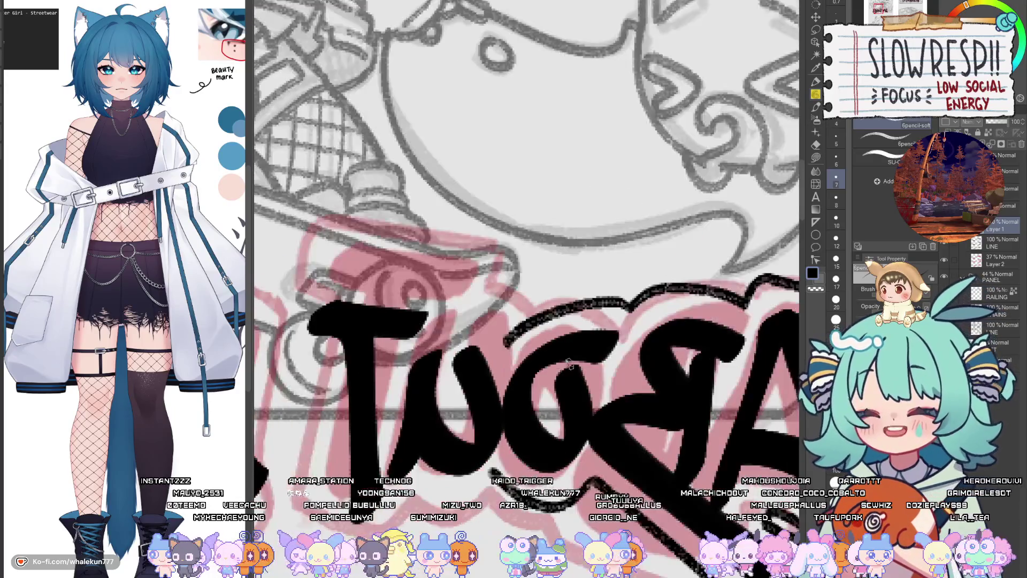
key("h")
key("h")
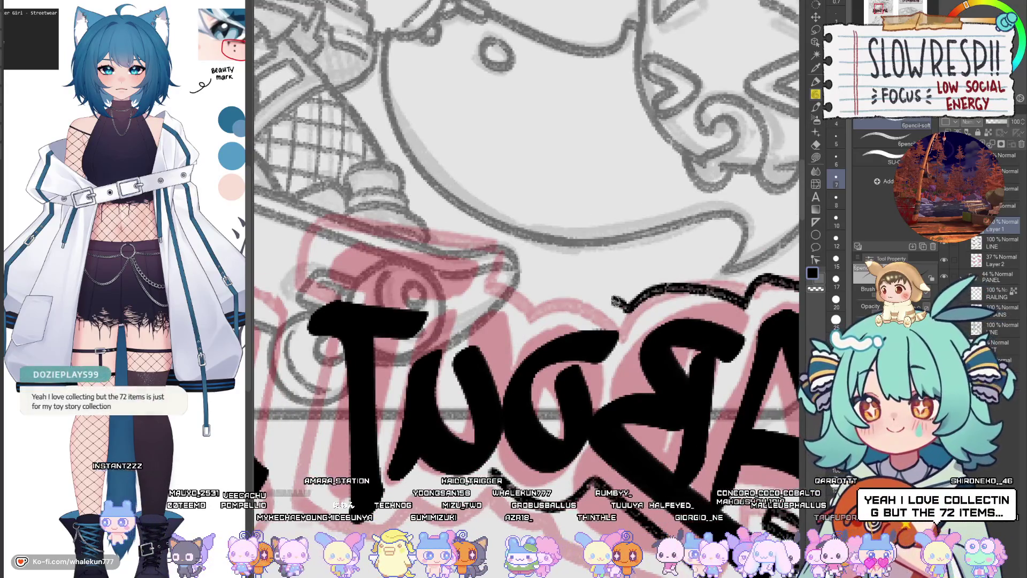
key("h")
key("h")
key("ctrl+z")
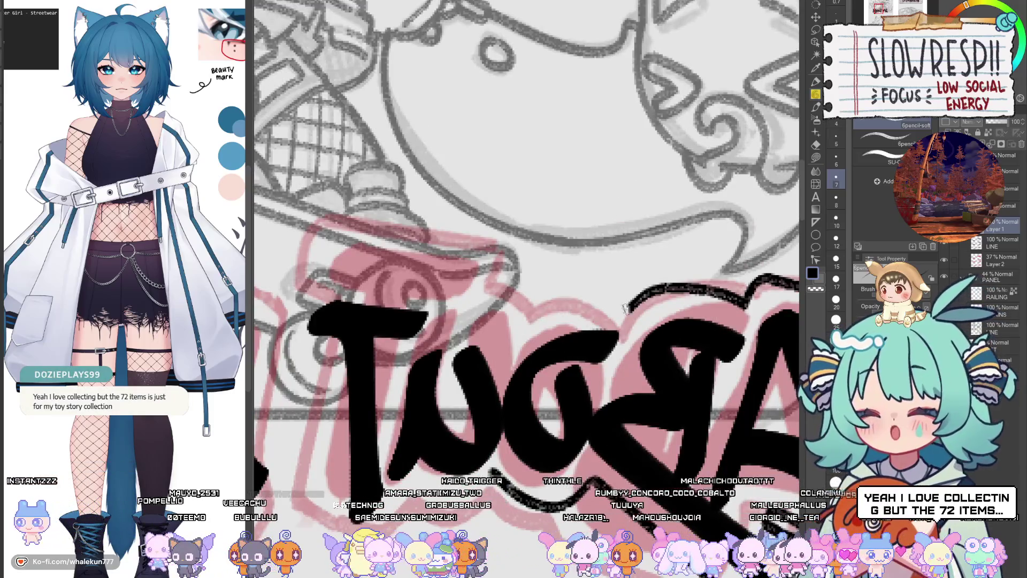
mouse_move(620, 297)
left_mouse_down()
mouse_move(505, 342)
mouse_move(570, 352)
mouse_move(535, 369)
mouse_move(581, 351)
mouse_move(576, 328)
mouse_move(532, 306)
mouse_move(621, 290)
mouse_move(705, 299)
left_mouse_up()
key("h")
key("ctrl+z")
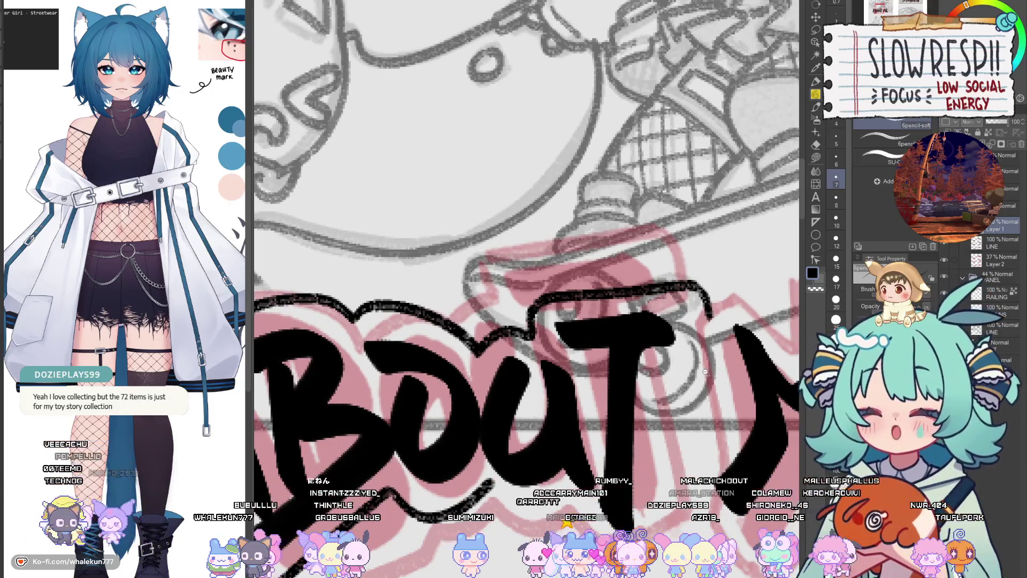
scroll(702, 372, "down", 5)
scroll(581, 369, "up", 5)
scroll(580, 369, "up", 2)
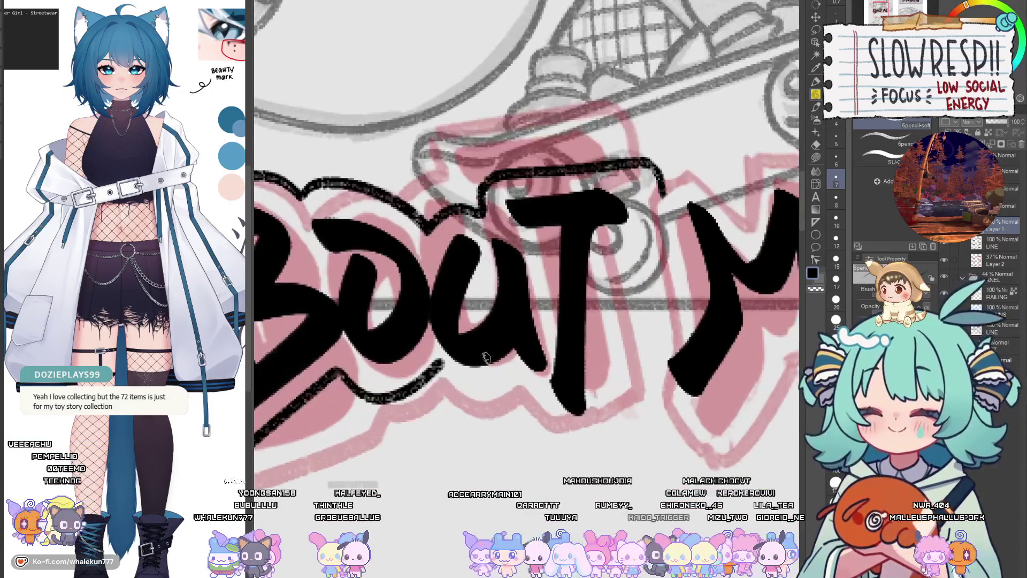
Step: Switch to black and trace the outline along the bottom of the U toward the T
key("c")
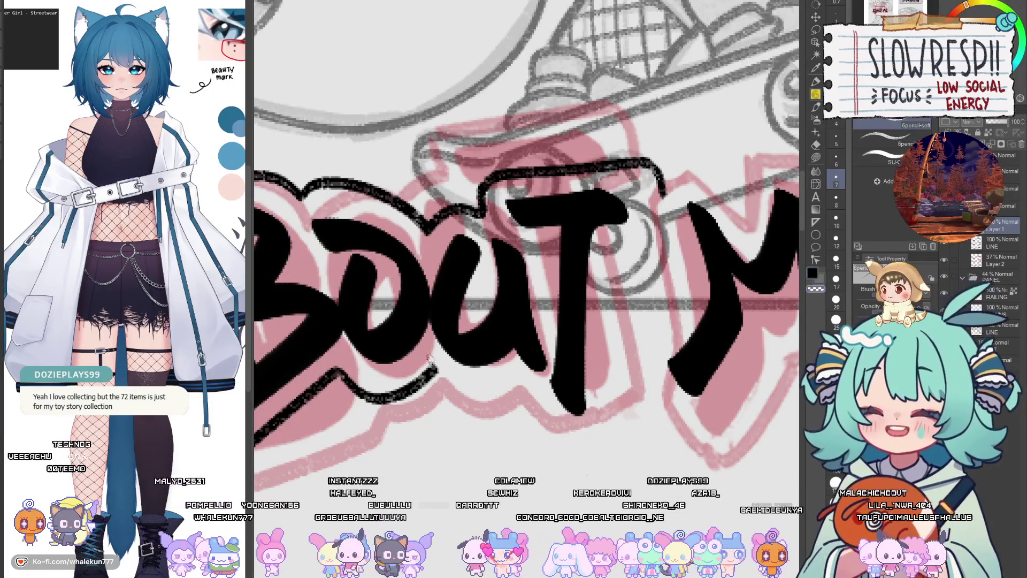
mouse_move(432, 372)
left_mouse_down()
mouse_move(489, 395)
mouse_move(523, 381)
mouse_move(482, 397)
mouse_move(533, 376)
left_mouse_up()
key("ctrl+z")
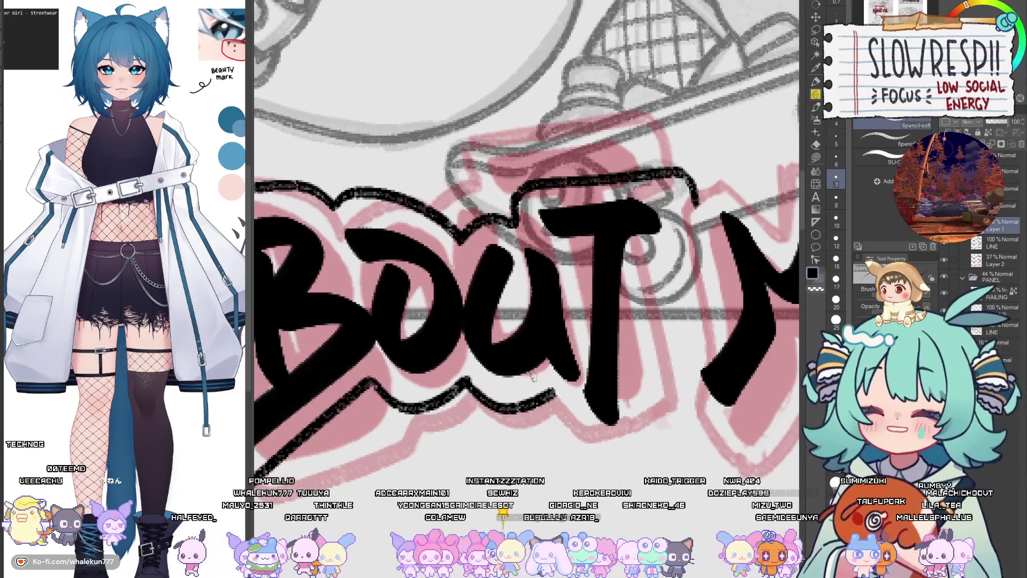
left_click_drag(637, 437, 584, 391)
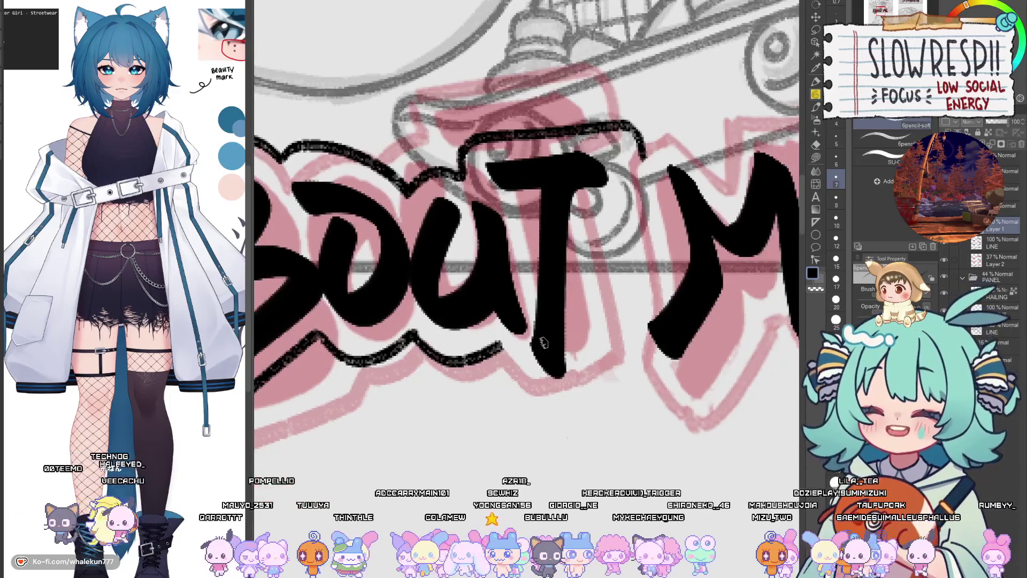
left_click_drag(497, 347, 533, 400)
key("ctrl+z")
left_click_drag(500, 349, 534, 399)
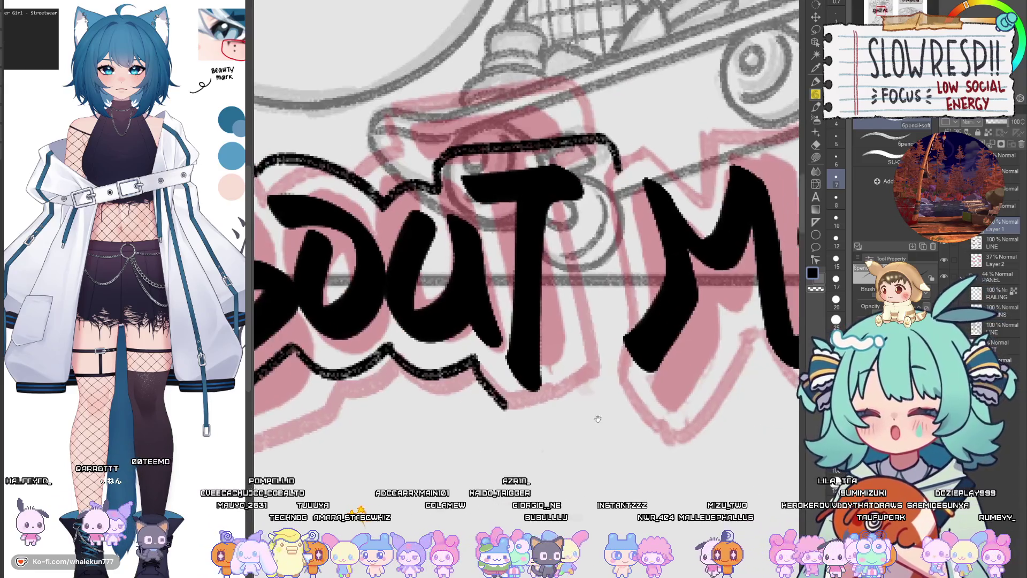
left_click_drag(598, 419, 577, 427)
key("ctrl+z")
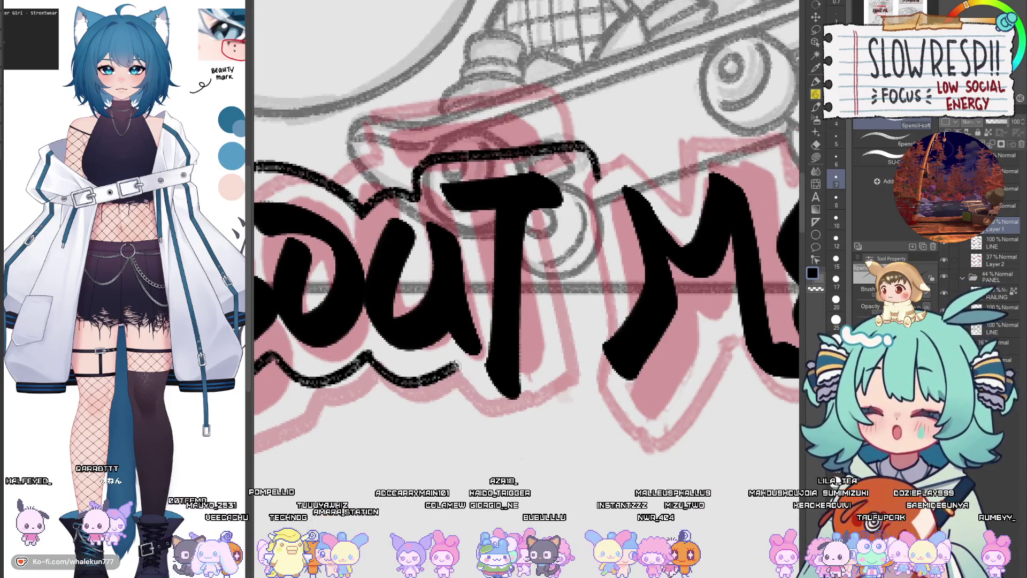
mouse_move(454, 365)
left_mouse_down()
mouse_move(494, 415)
mouse_move(513, 422)
mouse_move(461, 376)
mouse_move(509, 434)
mouse_move(537, 415)
left_mouse_up()
key("ctrl+z")
scroll(601, 304, "up", 2)
Step: Draw the outline down the T's right side and bring OUT ME into close view
mouse_move(605, 240)
left_mouse_down()
mouse_move(611, 297)
mouse_move(564, 309)
mouse_move(556, 459)
left_mouse_up()
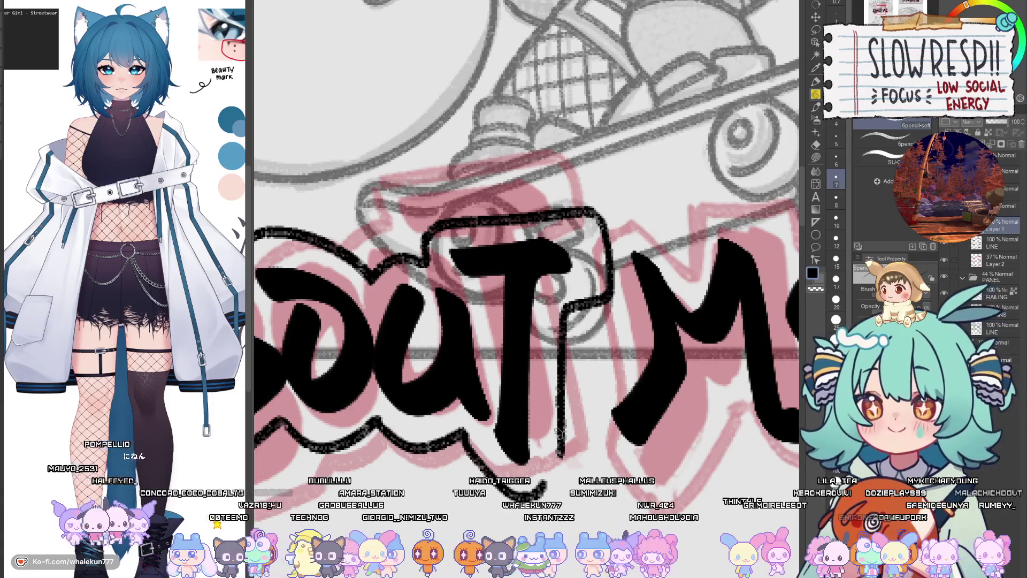
key("ctrl+z")
left_click_drag(570, 306, 550, 476)
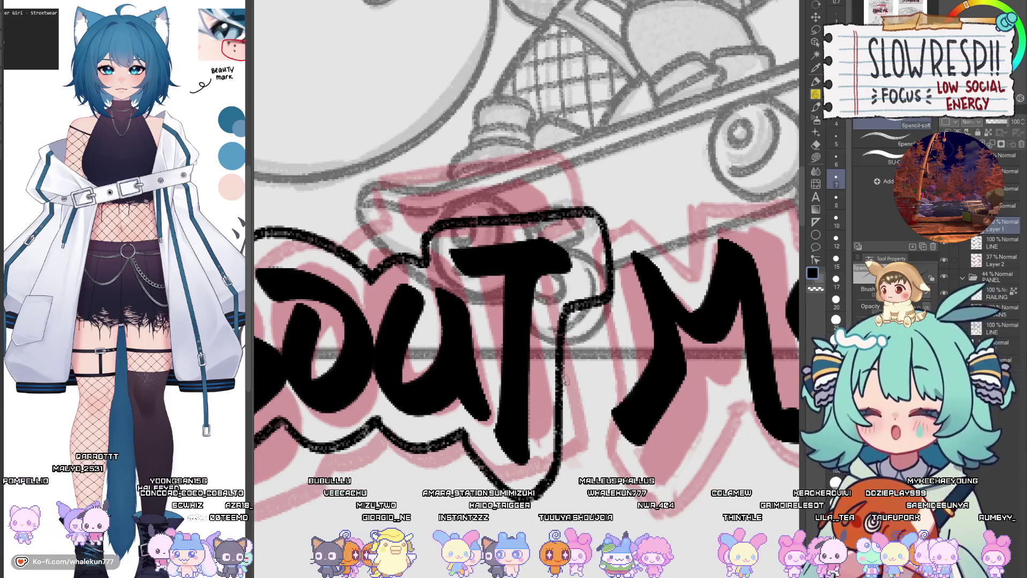
scroll(565, 379, "down", 3)
scroll(577, 404, "down", 2)
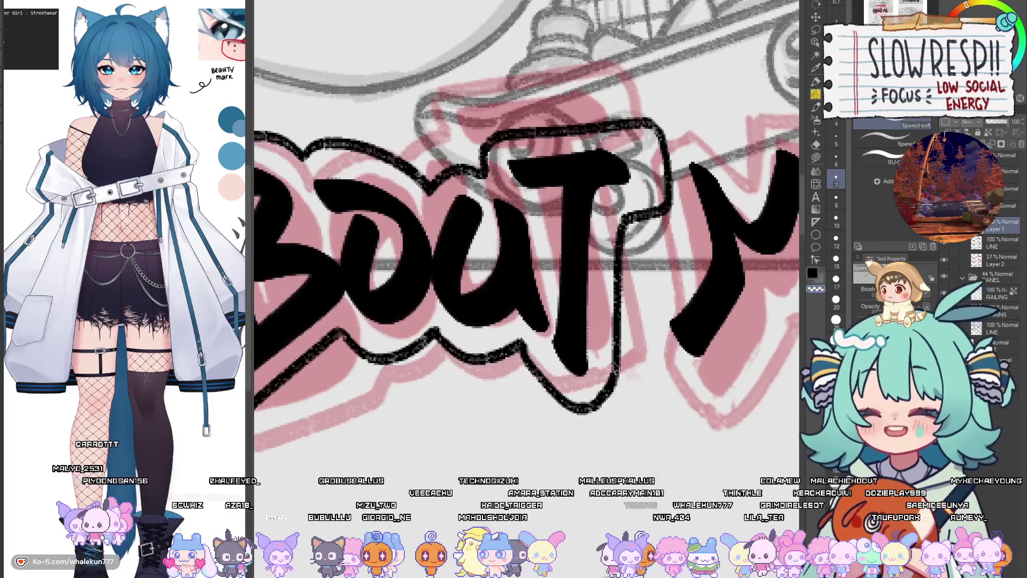
scroll(616, 369, "down", 5)
scroll(508, 391, "up", 5)
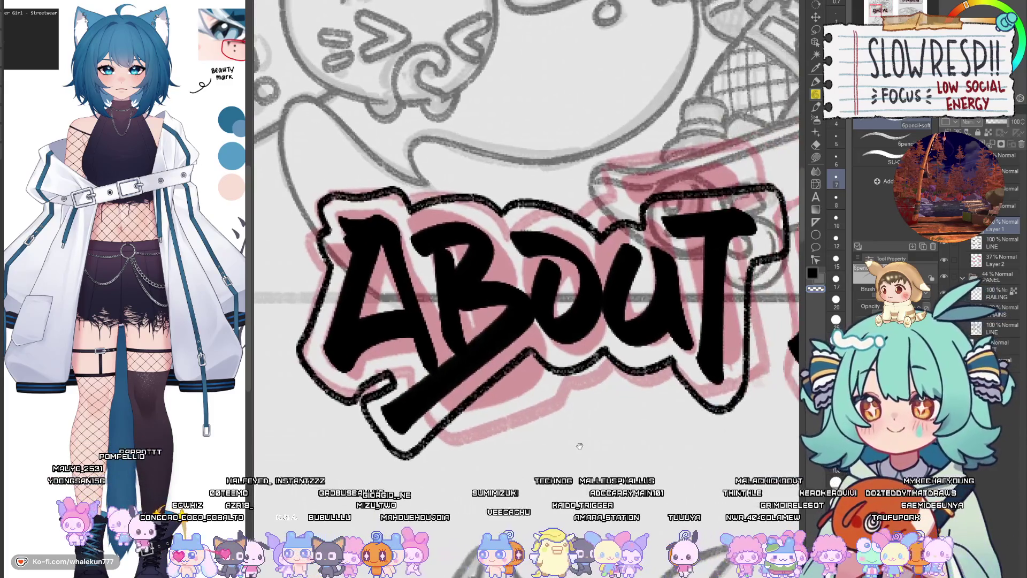
mouse_move(756, 418)
left_mouse_down()
mouse_move(560, 463)
mouse_move(586, 398)
left_mouse_up()
scroll(560, 464, "up", 2)
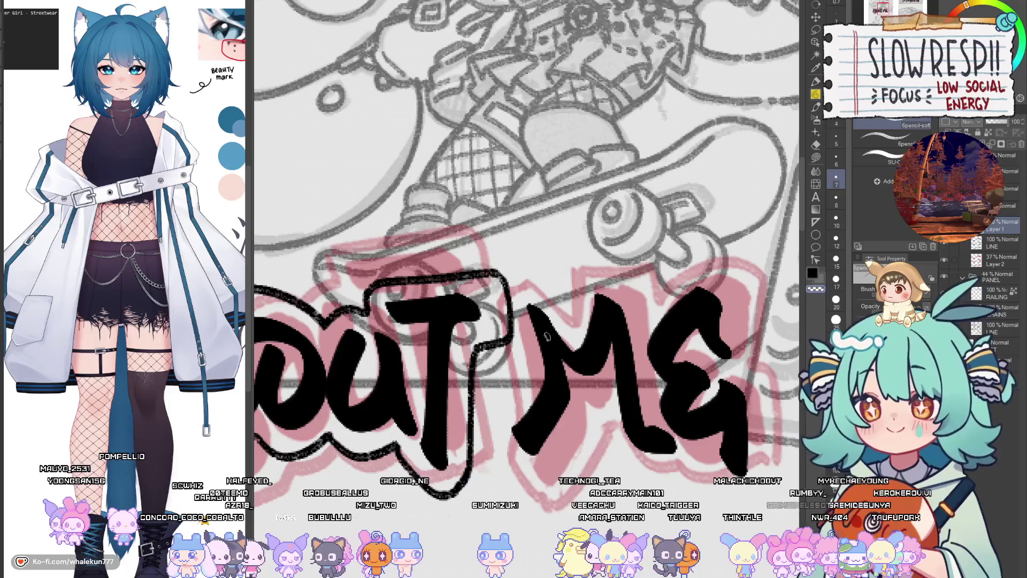
Step: Erase part of the T's outline with the eraser at size 8, then return to the pencil
key("e")
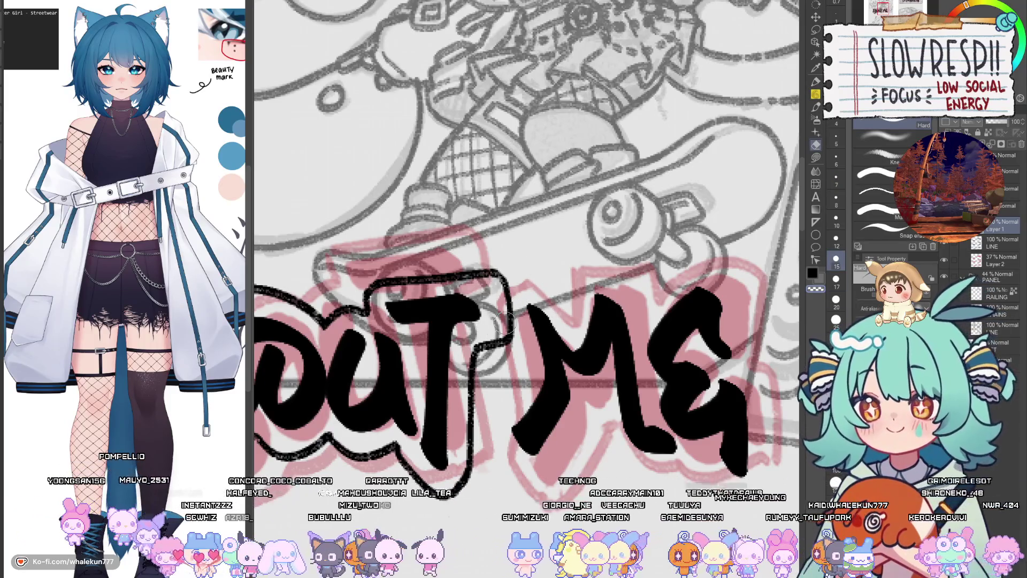
scroll(562, 367, "up", 1)
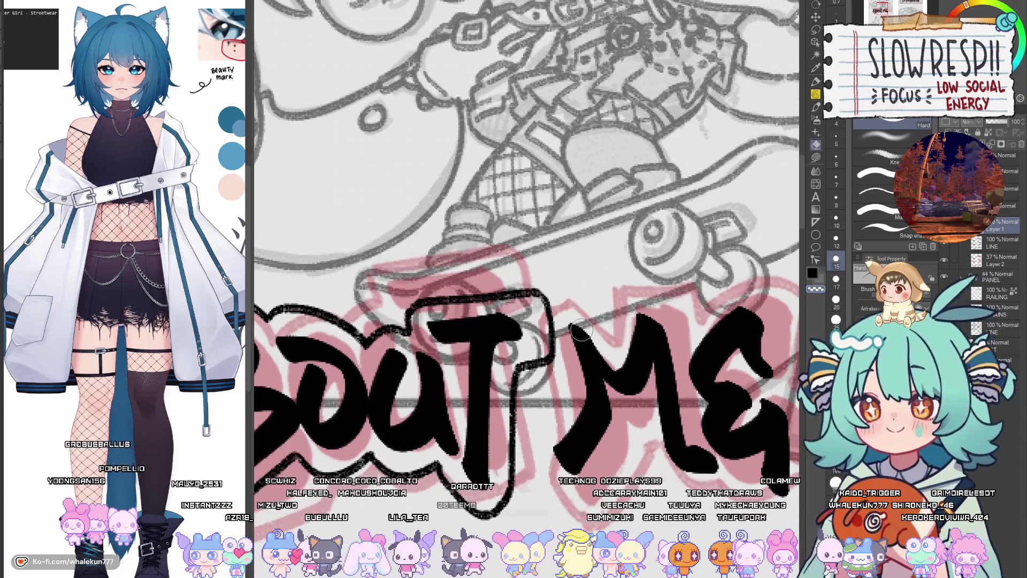
key("bracketleft")
key("bracketleft")
key("bracketleft")
mouse_move(551, 311)
left_mouse_down()
mouse_move(554, 358)
mouse_move(554, 348)
left_mouse_up()
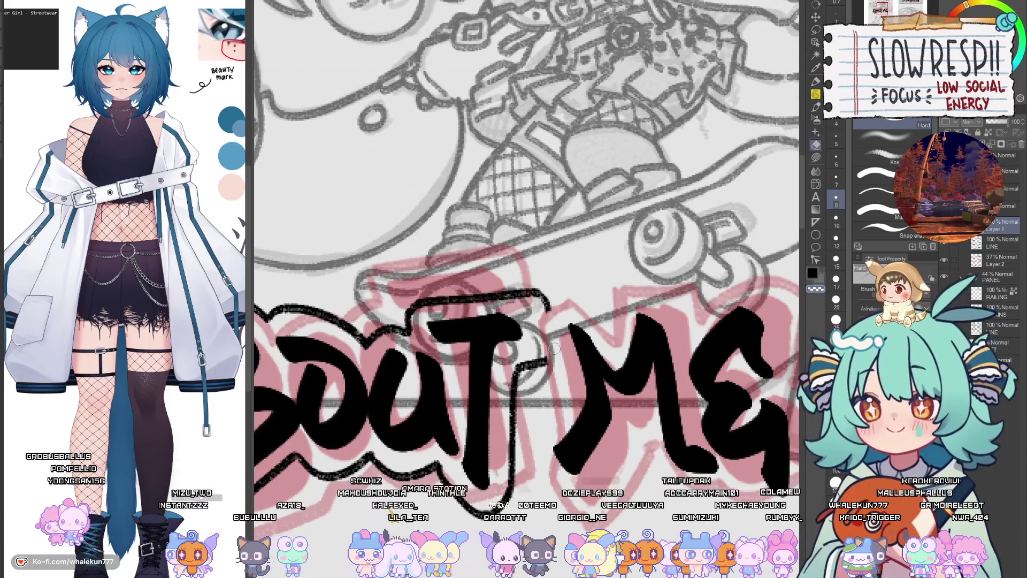
key("p")
scroll(542, 360, "down", 1)
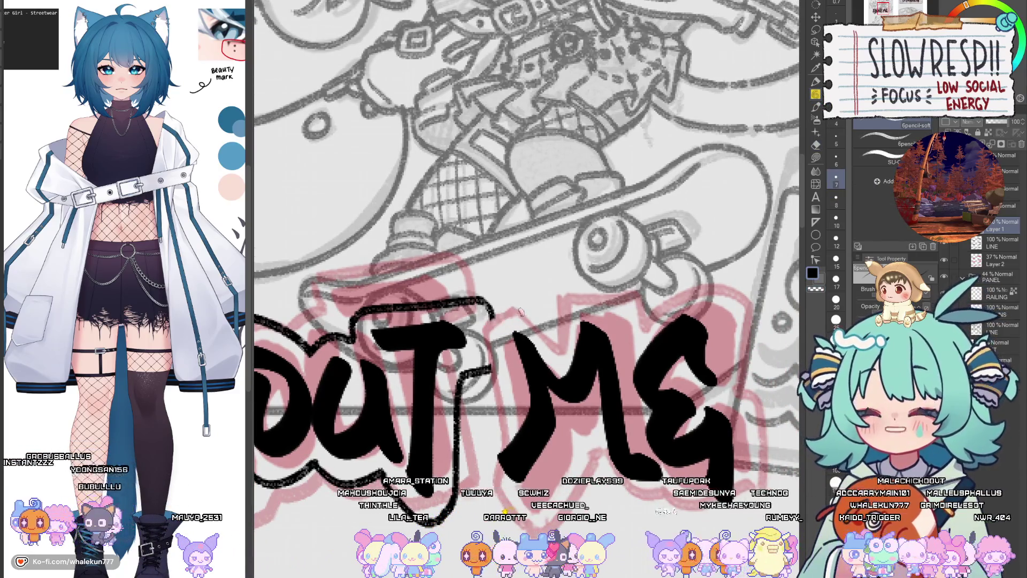
Step: Draw the outline curving down into the gap between T and M
mouse_move(520, 308)
left_mouse_down()
mouse_move(489, 325)
mouse_move(504, 426)
mouse_move(483, 454)
left_mouse_up()
key("ctrl+z")
mouse_move(514, 306)
left_mouse_down()
mouse_move(487, 324)
mouse_move(503, 398)
mouse_move(474, 462)
mouse_move(503, 505)
left_mouse_up()
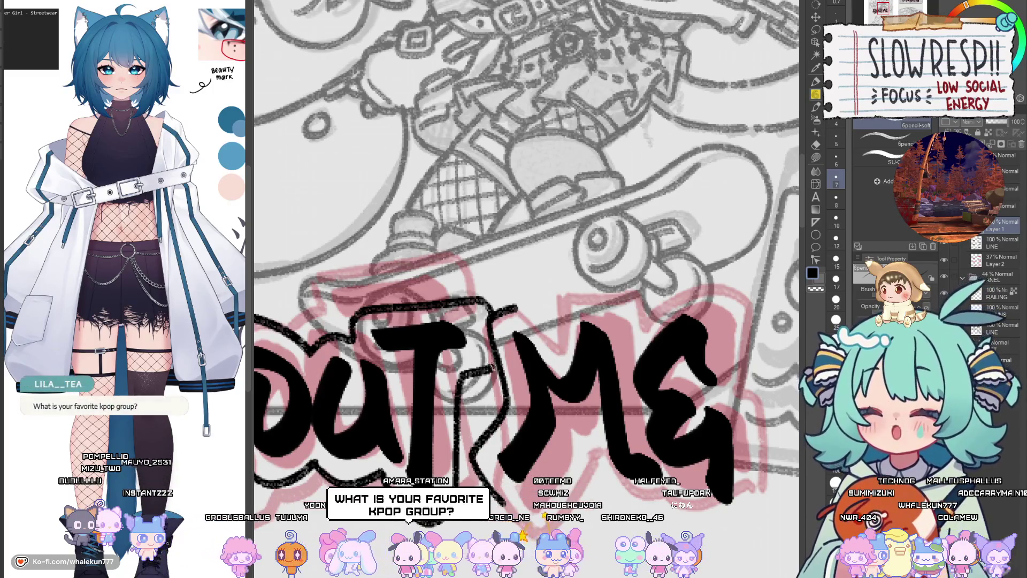
key("h")
key("h")
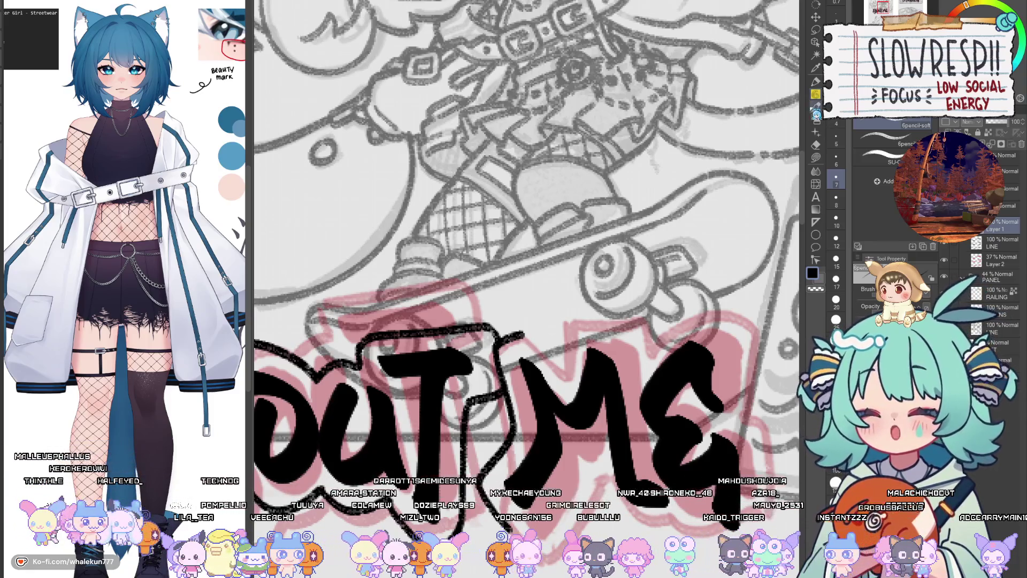
Step: Draw the outline up-right from the M's leg, flipping the canvas horizontally to check
scroll(527, 230, "down", 3)
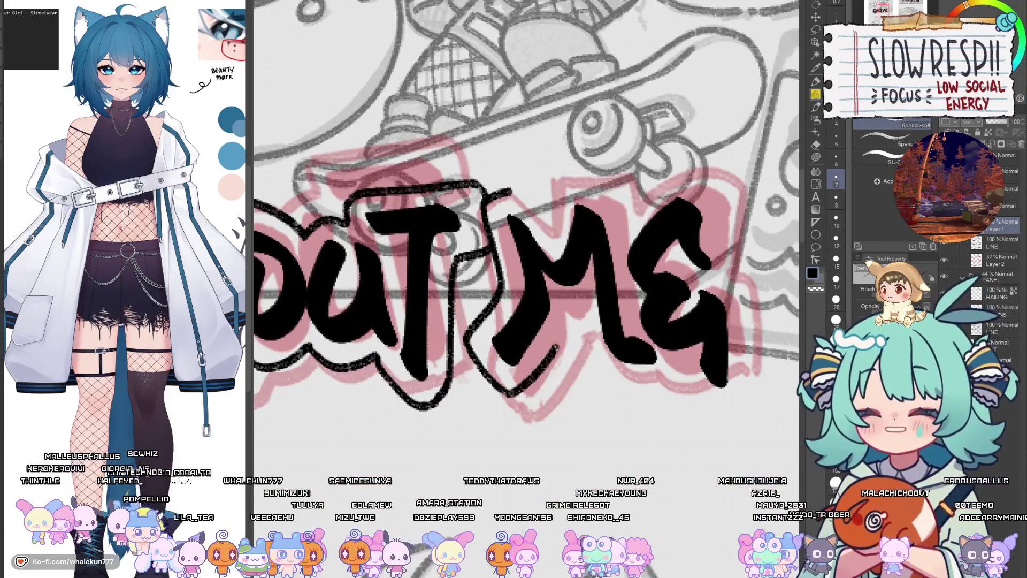
mouse_move(496, 385)
left_mouse_down()
mouse_move(527, 399)
mouse_move(572, 317)
left_mouse_up()
key("ctrl+z")
mouse_move(496, 386)
left_mouse_down()
mouse_move(541, 371)
mouse_move(577, 315)
mouse_move(537, 318)
left_mouse_up()
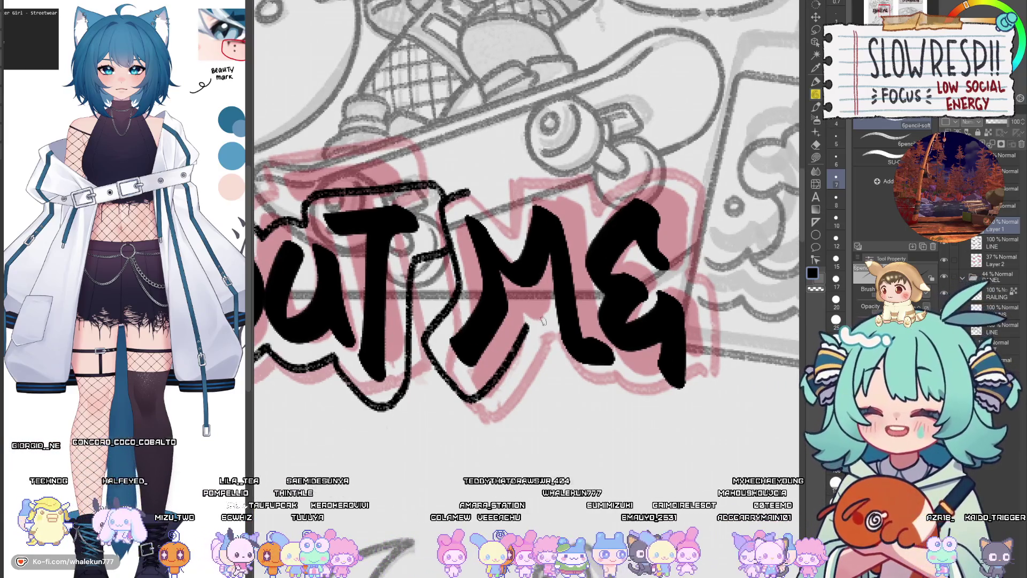
left_click_drag(541, 320, 554, 347)
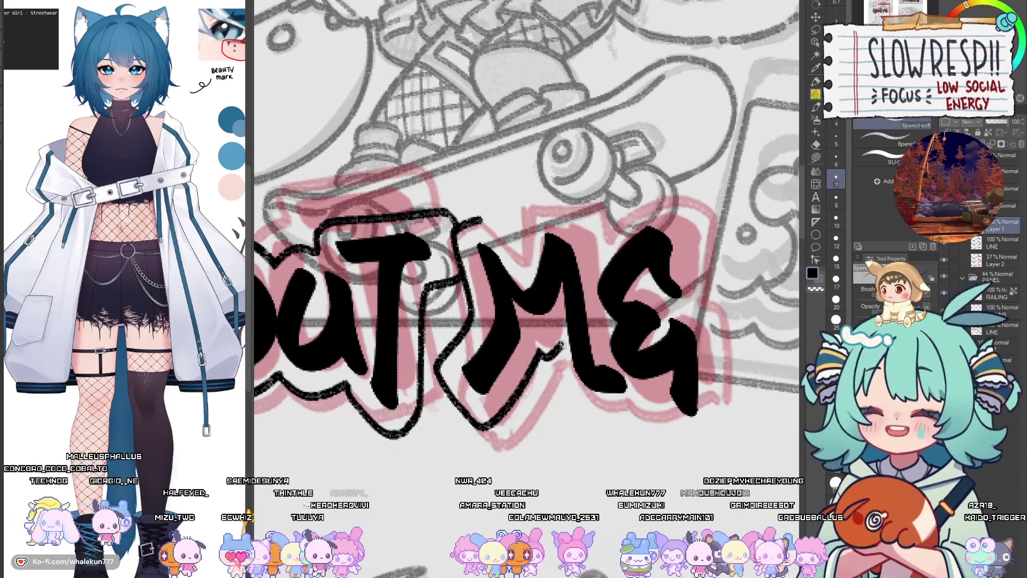
left_click_drag(538, 357, 559, 346)
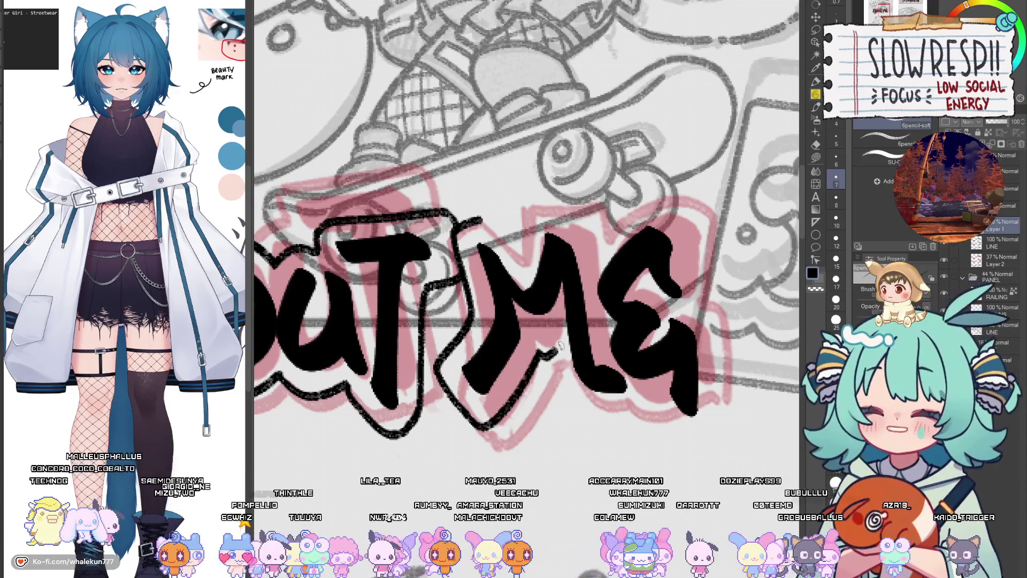
key("h")
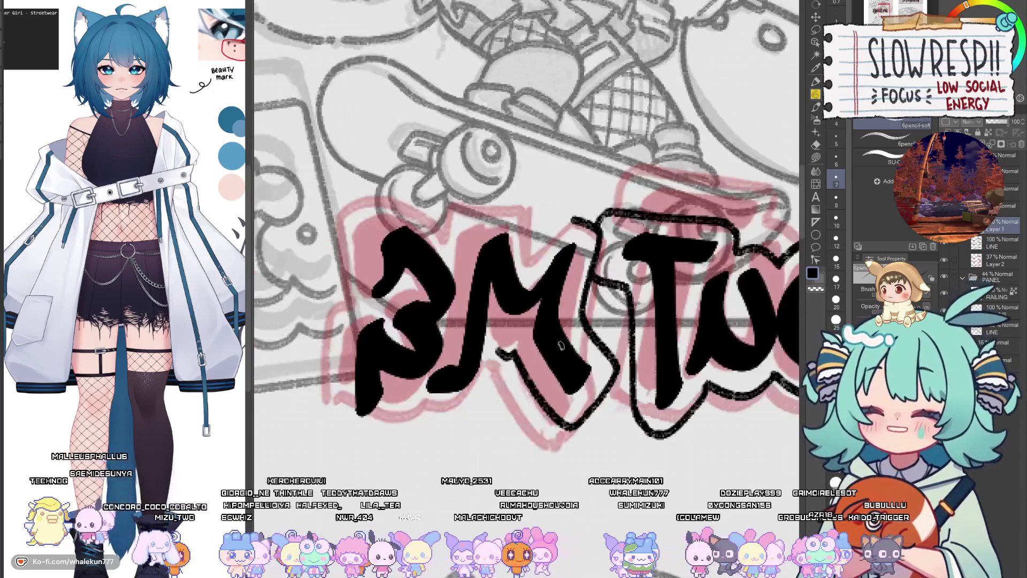
key("h")
key("h")
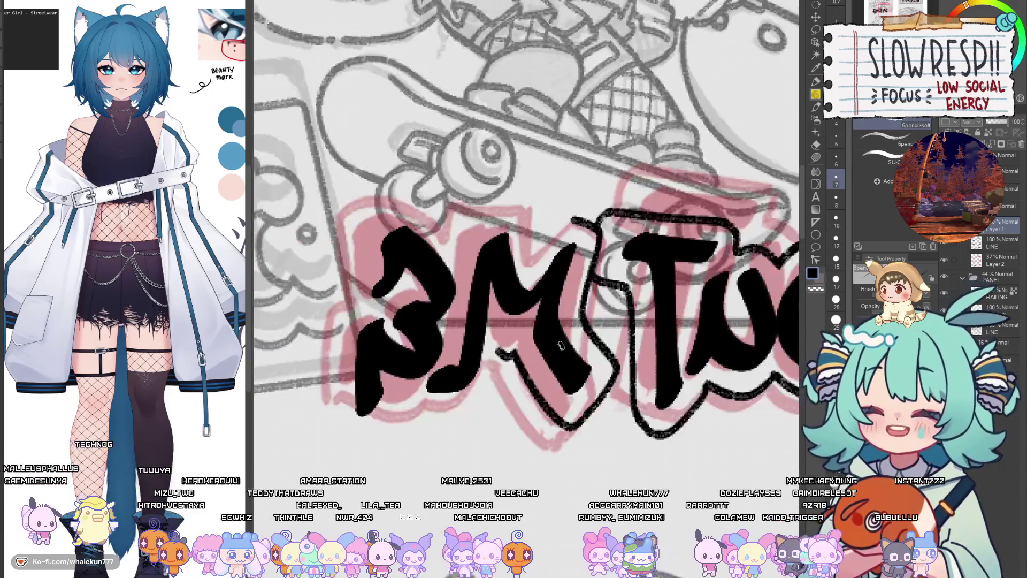
key("h")
Step: Trace the outline beside the M and along its bottom edge, closing the ABOUT ME outline
left_click_drag(479, 227, 521, 305)
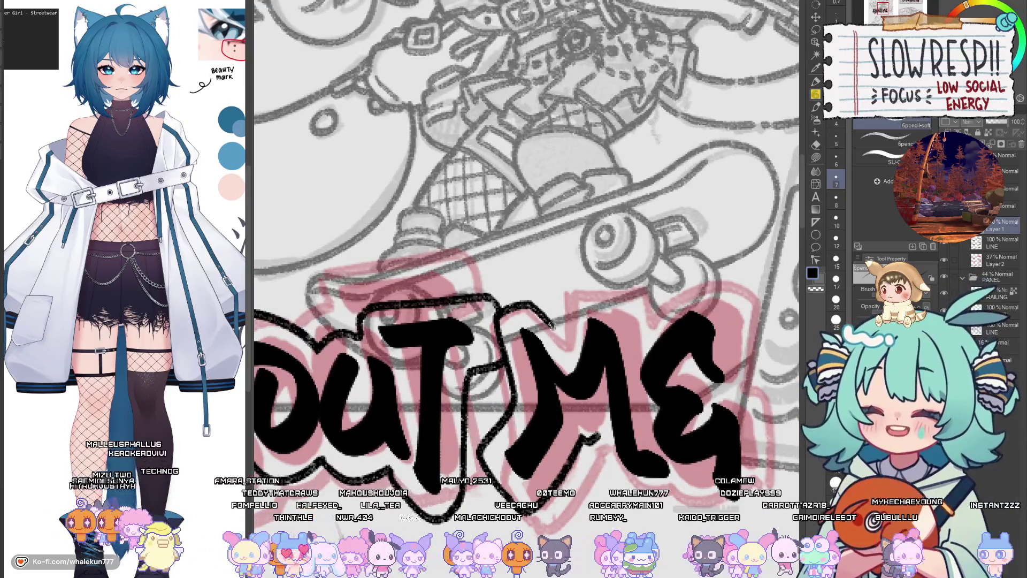
mouse_move(527, 306)
left_mouse_down()
mouse_move(562, 342)
mouse_move(576, 290)
mouse_move(610, 296)
mouse_move(634, 305)
mouse_move(640, 338)
left_mouse_up()
mouse_move(662, 322)
left_mouse_down()
mouse_move(615, 324)
mouse_move(644, 290)
mouse_move(681, 303)
mouse_move(703, 377)
mouse_move(693, 399)
left_mouse_up()
scroll(694, 398, "down", 5)
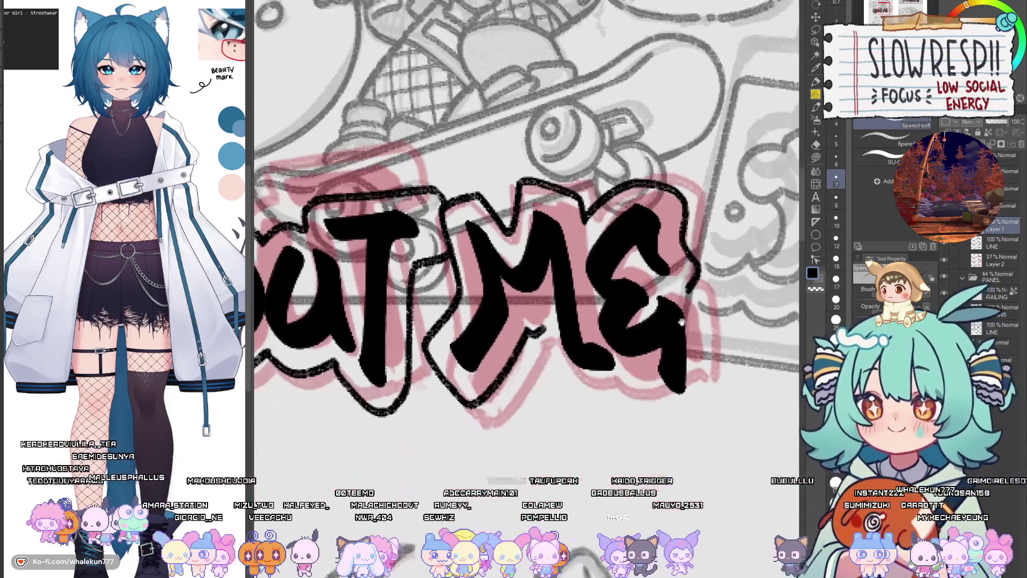
mouse_move(545, 315)
left_mouse_down()
mouse_move(578, 386)
mouse_move(647, 367)
mouse_move(670, 404)
mouse_move(695, 400)
mouse_move(706, 313)
mouse_move(698, 267)
mouse_move(705, 295)
left_mouse_up()
scroll(679, 326, "down", 1)
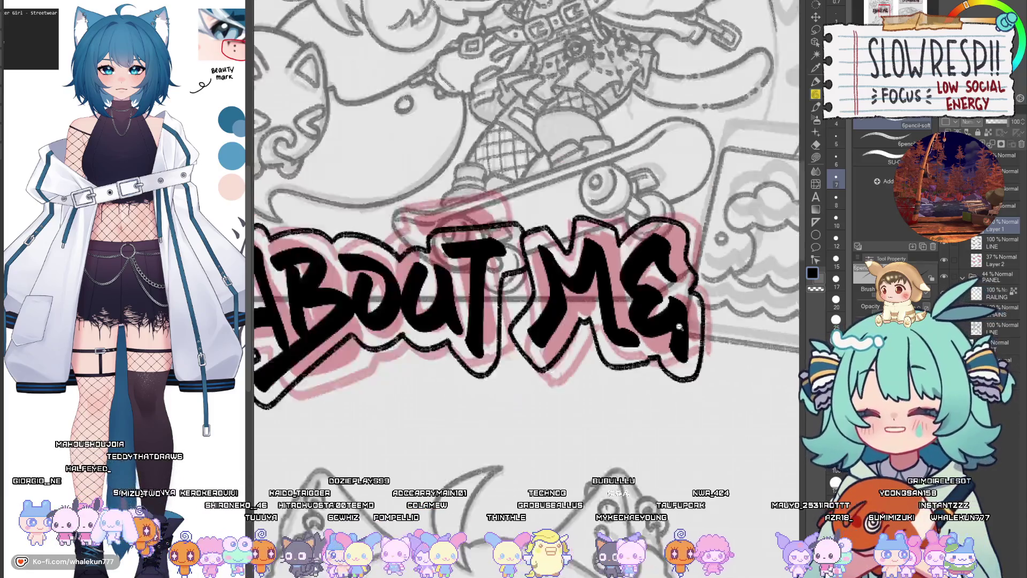
scroll(679, 326, "down", 3)
scroll(670, 444, "down", 3)
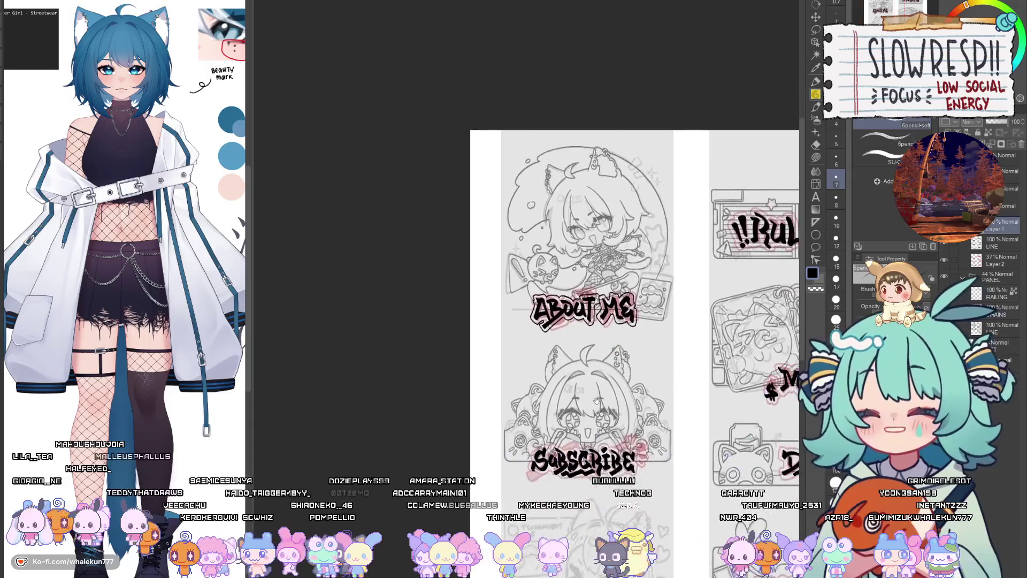
scroll(598, 400, "up", 3)
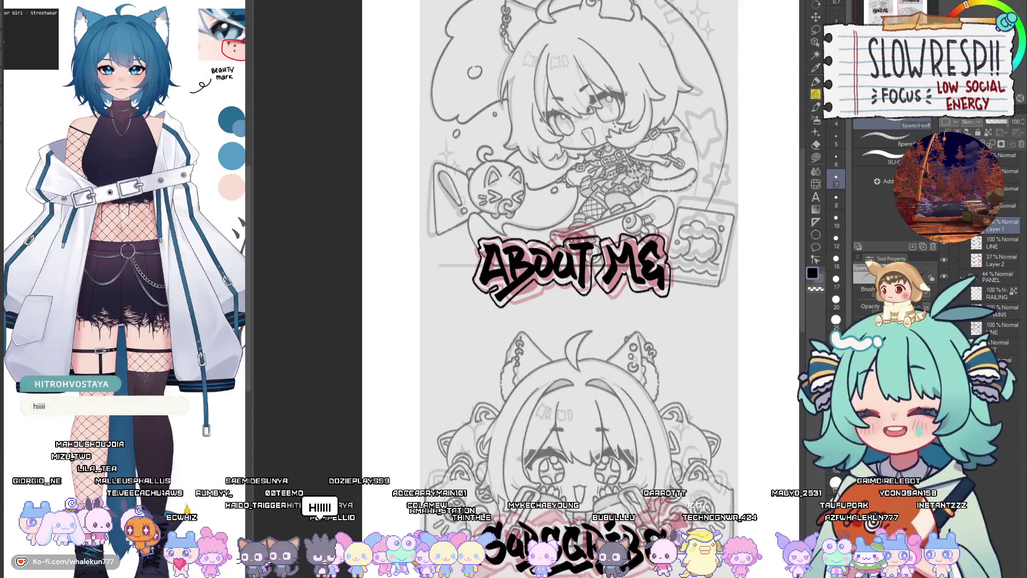
left_click_drag(626, 357, 612, 412)
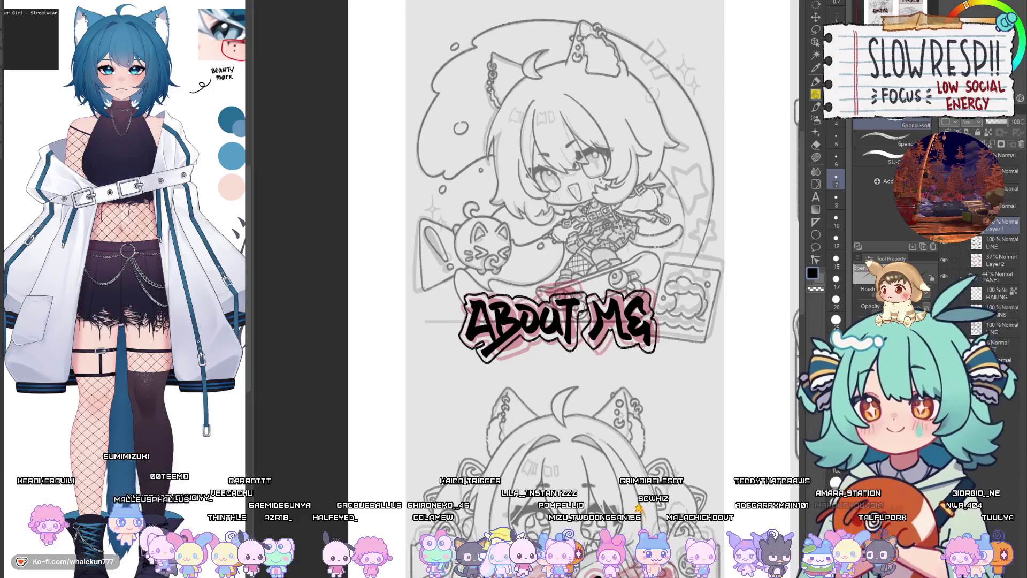
scroll(464, 310, "down", 5)
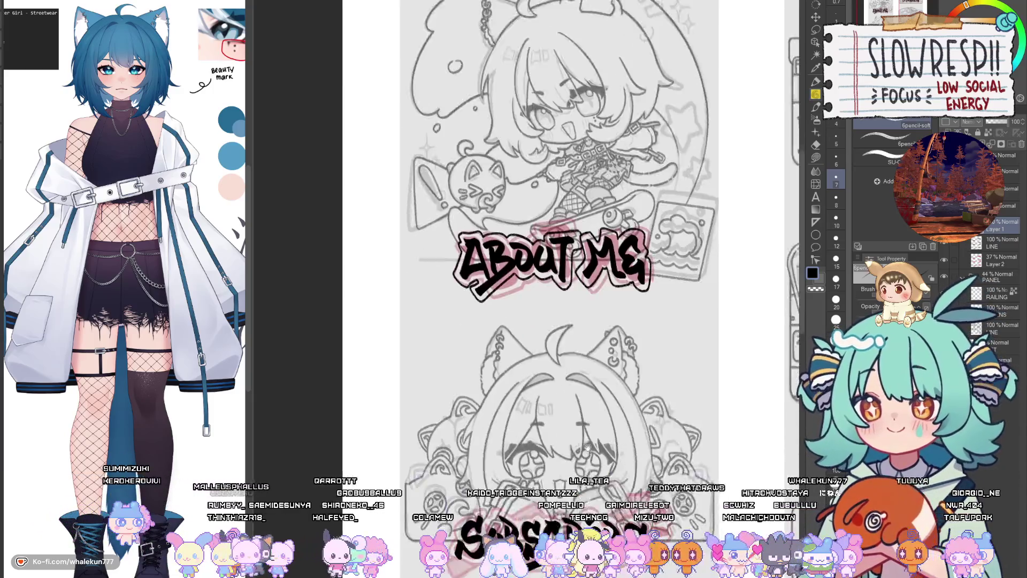
Step: Hide the pink sketch layer to preview the SUBSCRIBE lettering
scroll(465, 311, "up", 3)
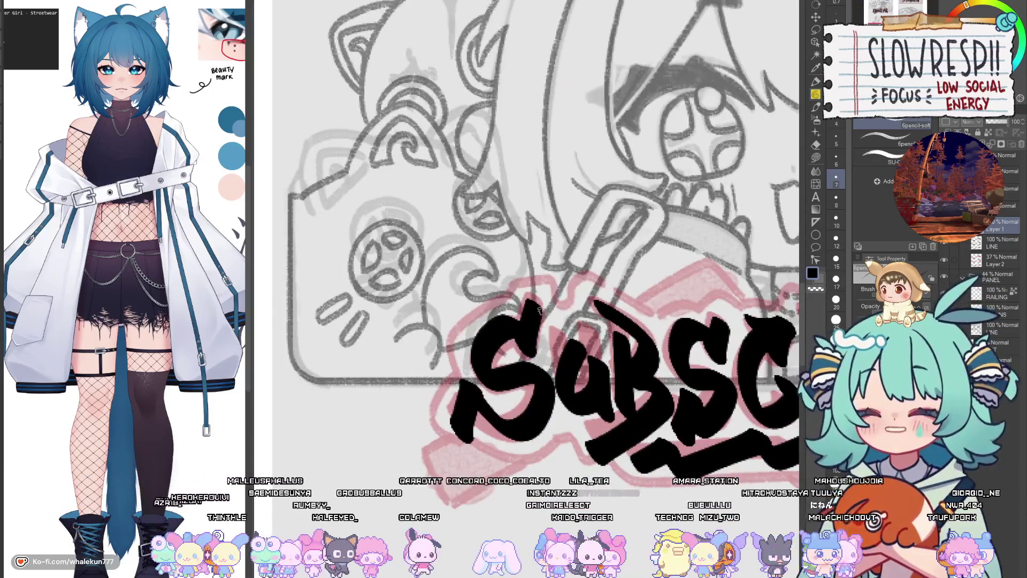
scroll(465, 321, "down", 2)
scroll(462, 491, "up", 4)
scroll(461, 491, "up", 2)
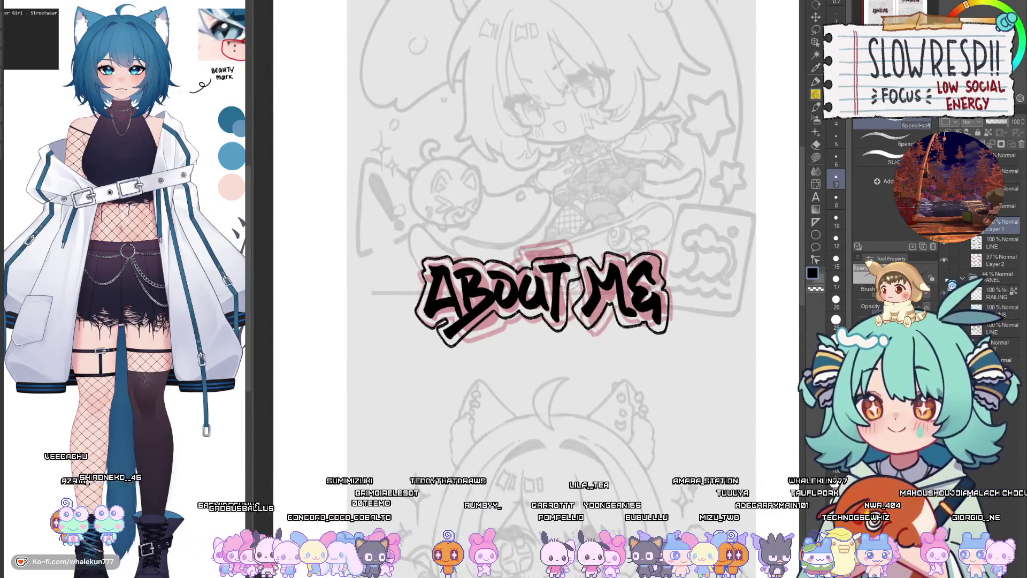
left_click(945, 261)
scroll(639, 349, "down", 3)
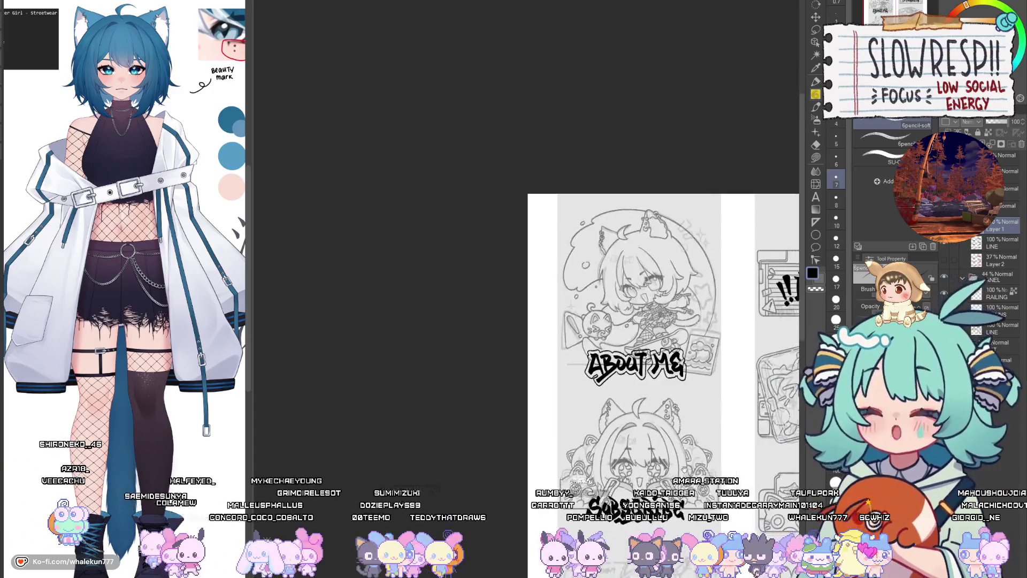
scroll(639, 349, "up", 2)
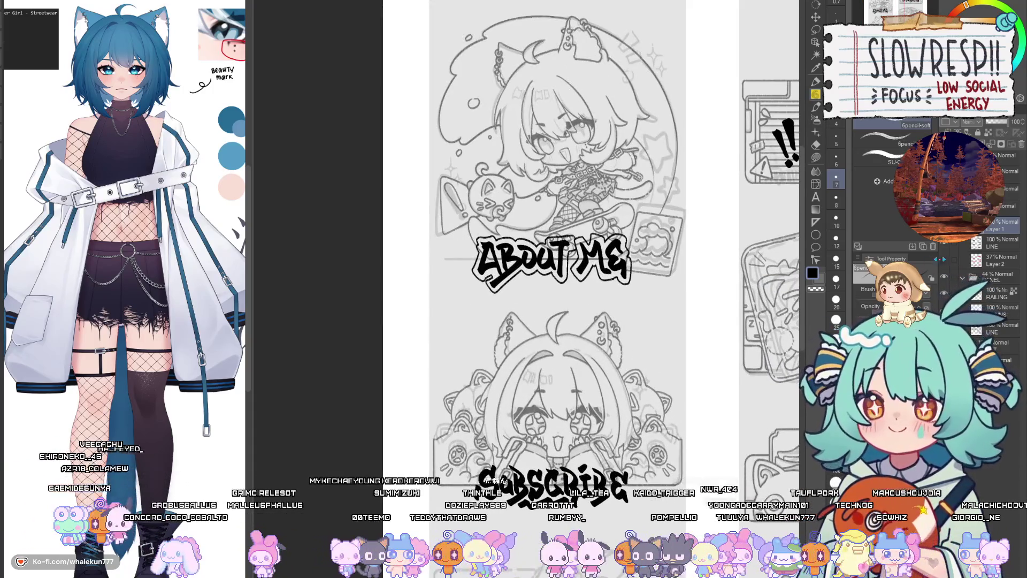
scroll(619, 407, "down", 3)
scroll(619, 407, "up", 3)
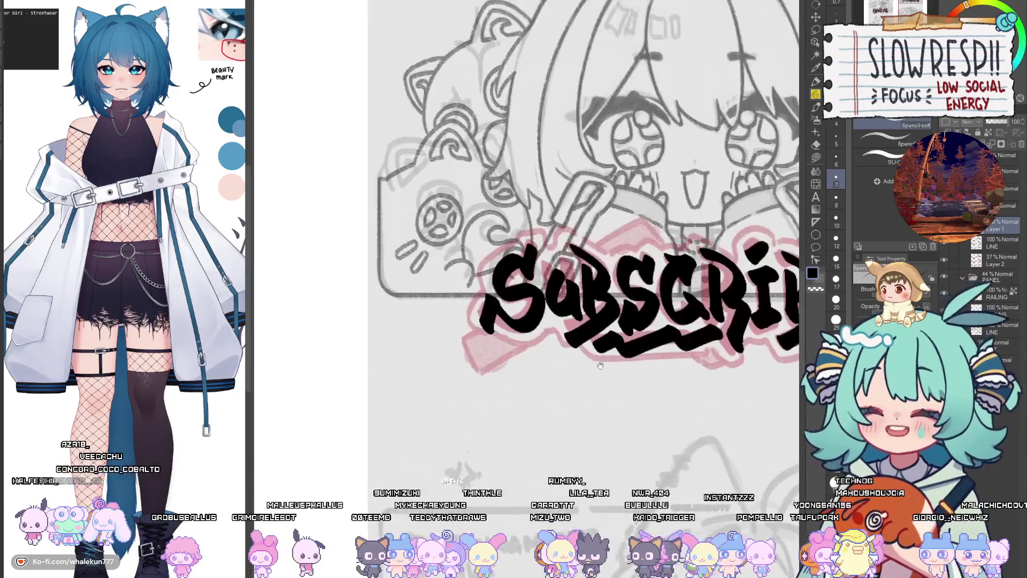
scroll(618, 407, "right", 3)
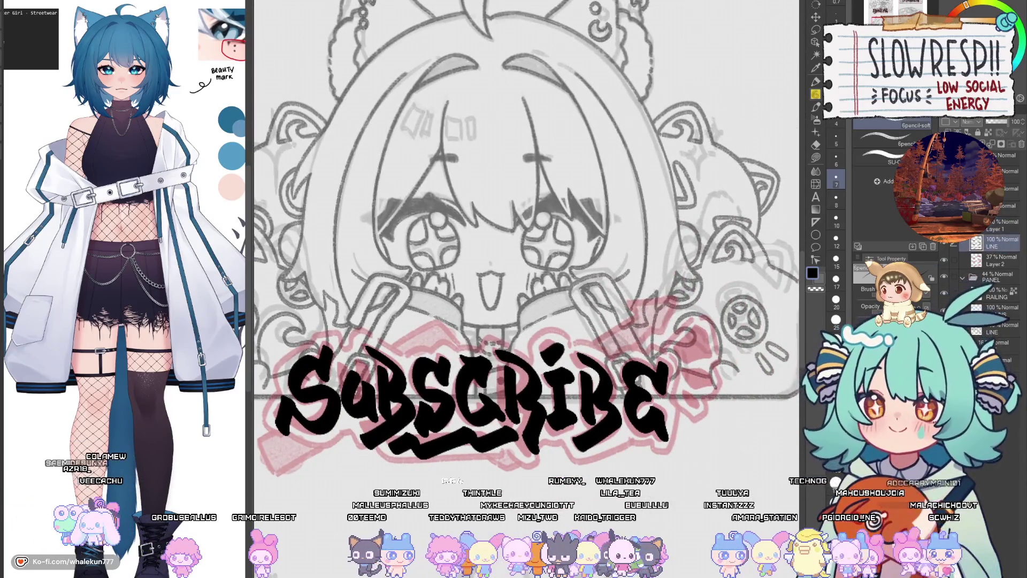
Step: Paint a bold black exclamation mark after SUBSCRIBE with the Watercolor brush
left_click(816, 108)
mouse_move(695, 345)
left_mouse_down()
mouse_move(685, 356)
mouse_move(712, 390)
left_mouse_up()
key("ctrl+z")
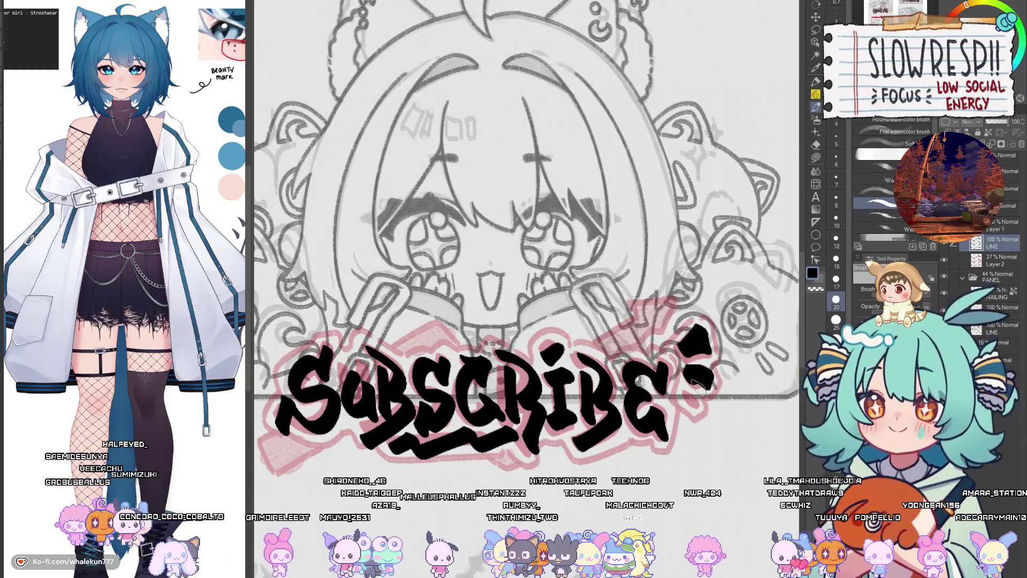
key("ctrl+z")
key("ctrl+z")
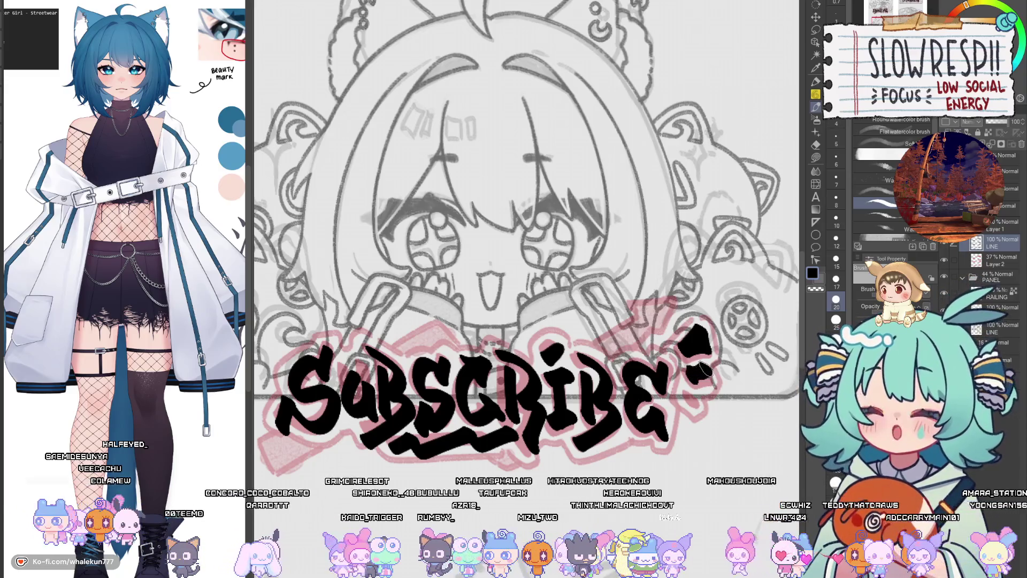
left_click_drag(701, 372, 712, 388)
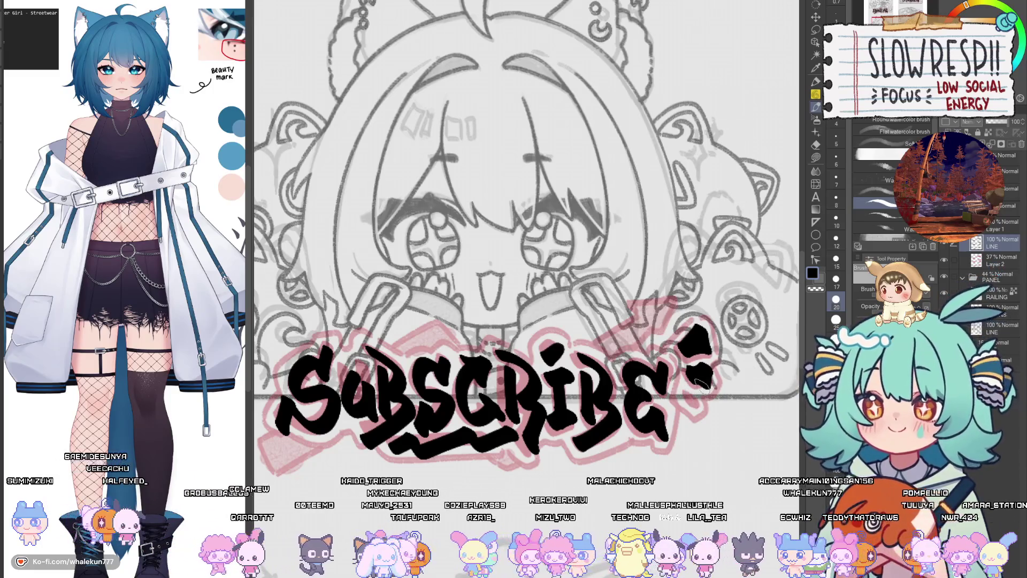
mouse_move(695, 343)
left_mouse_down()
mouse_move(674, 326)
mouse_move(684, 319)
left_mouse_up()
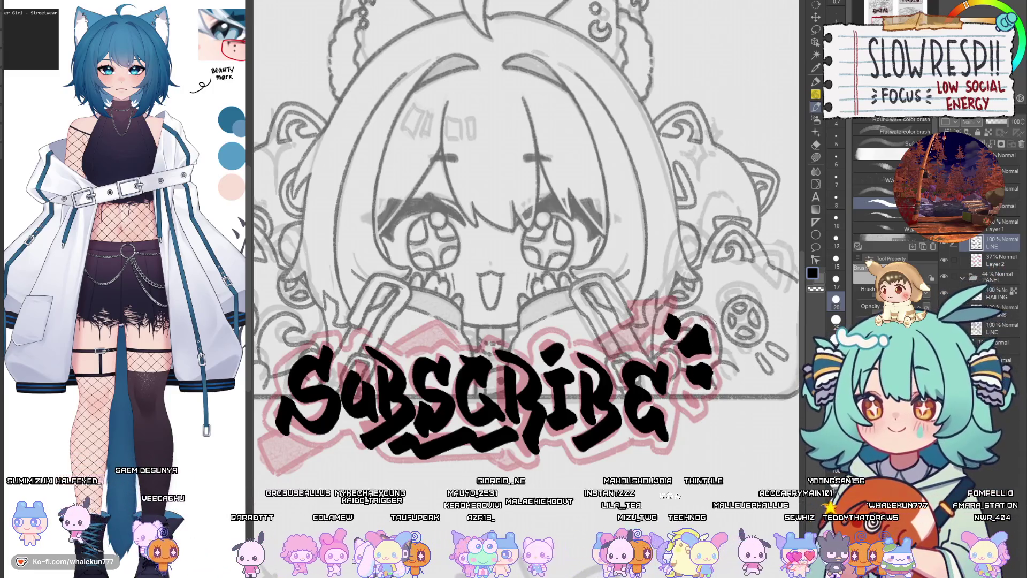
mouse_move(590, 494)
left_mouse_down()
mouse_move(646, 450)
mouse_move(694, 435)
left_mouse_up()
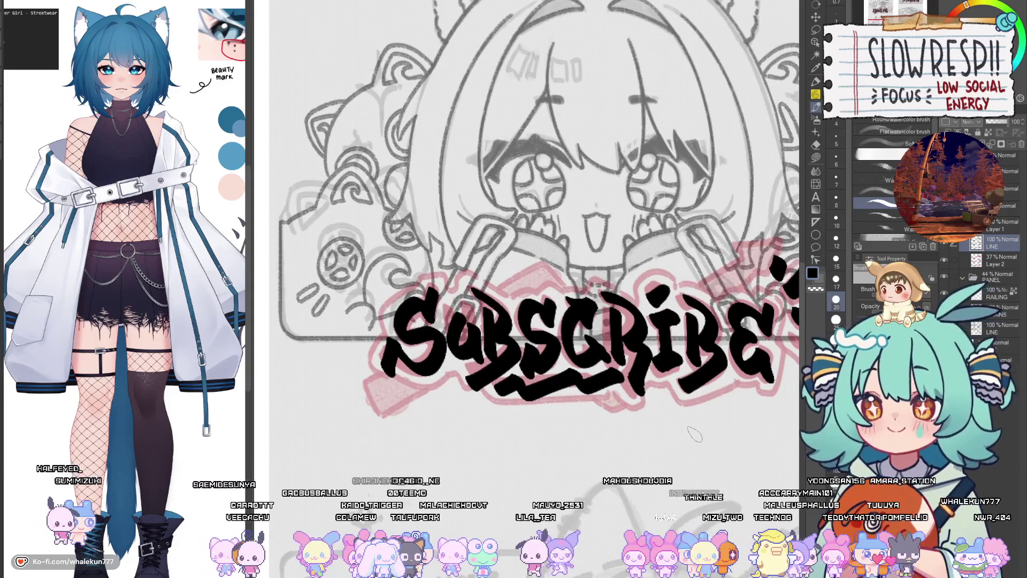
Step: Make Layer 1 the working layer and select the Pencil sub-tool
left_click(1001, 225)
left_click(816, 95)
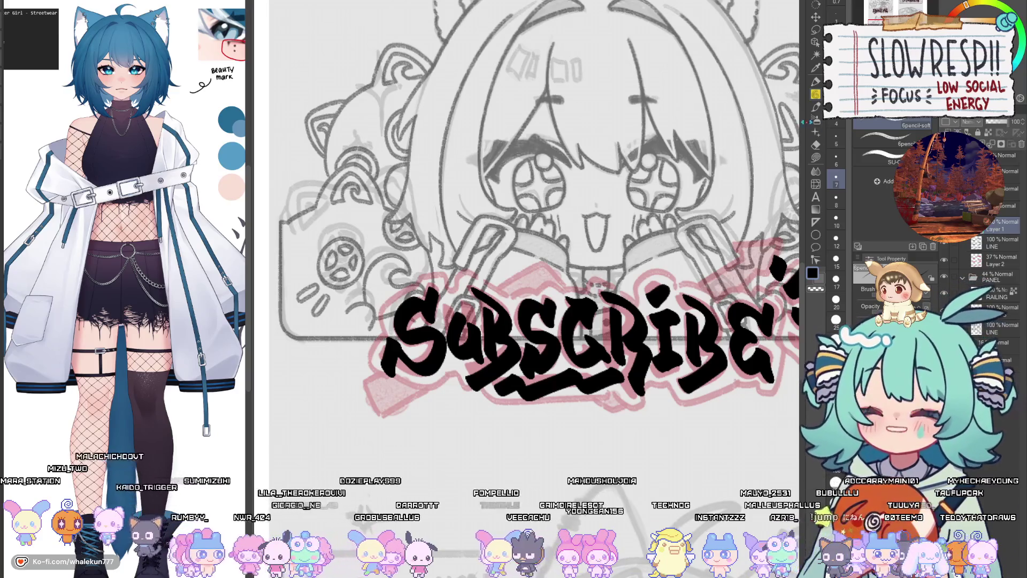
scroll(642, 332, "down", 5)
scroll(642, 333, "up", 5)
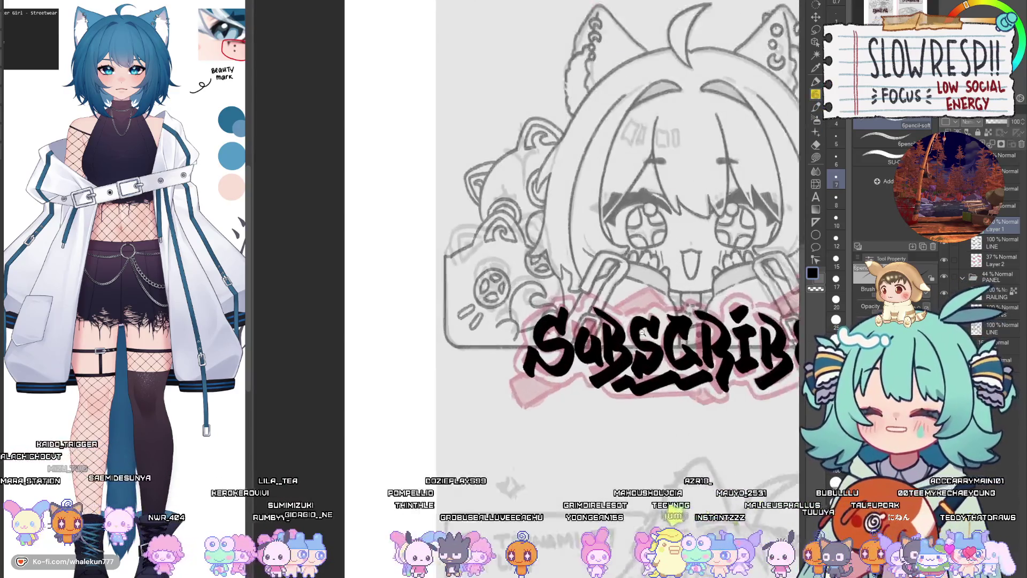
Step: Trace the wavy black outline down the left of the S and under it, redoing strokes that miss
scroll(642, 333, "up", 5)
mouse_move(628, 351)
left_mouse_down()
mouse_move(625, 324)
mouse_move(589, 314)
mouse_move(508, 385)
mouse_move(508, 412)
left_mouse_up()
mouse_move(508, 412)
left_mouse_down()
mouse_move(537, 345)
mouse_move(517, 365)
mouse_move(512, 432)
mouse_move(562, 455)
mouse_move(574, 441)
left_mouse_up()
mouse_move(573, 441)
left_mouse_down()
mouse_move(508, 399)
mouse_move(540, 422)
mouse_move(589, 388)
left_mouse_up()
key("ctrl+z")
mouse_move(503, 399)
left_mouse_down()
mouse_move(571, 421)
mouse_move(535, 421)
mouse_move(587, 392)
mouse_move(627, 438)
mouse_move(665, 426)
mouse_move(601, 362)
left_mouse_up()
key("ctrl+z")
key("ctrl+z")
key("ctrl+z")
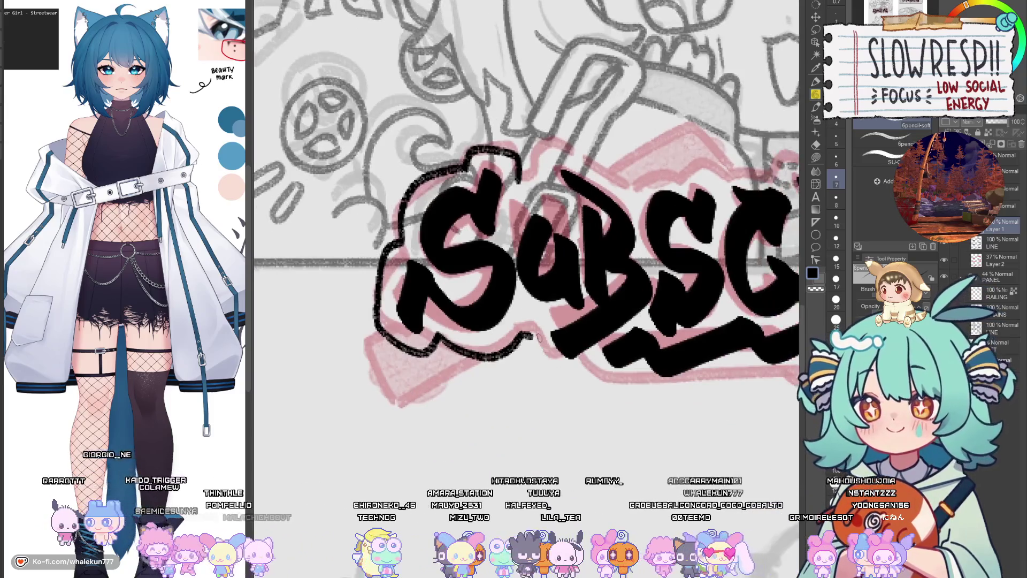
mouse_move(532, 332)
left_mouse_down()
mouse_move(568, 381)
mouse_move(620, 367)
mouse_move(591, 388)
mouse_move(624, 385)
mouse_move(637, 402)
mouse_move(587, 382)
left_mouse_up()
key("ctrl+z")
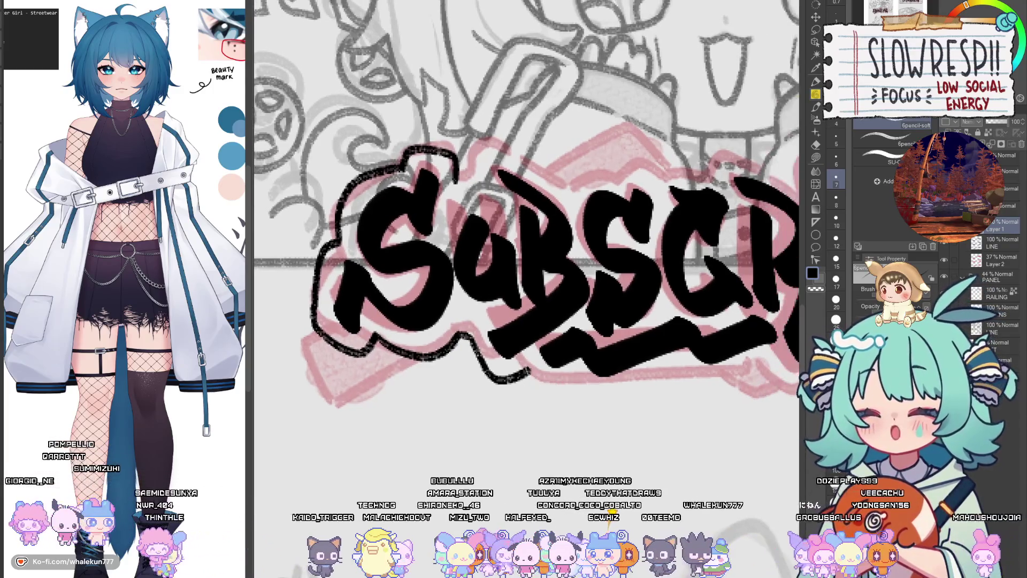
mouse_move(527, 368)
left_mouse_down()
mouse_move(541, 389)
mouse_move(621, 396)
mouse_move(688, 360)
left_mouse_up()
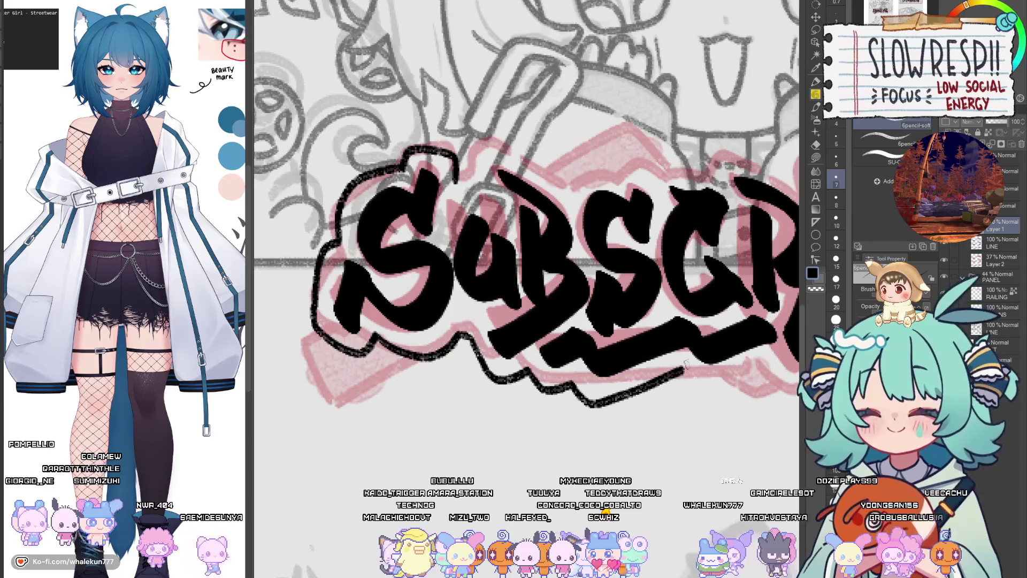
mouse_move(598, 241)
left_mouse_down()
mouse_move(631, 428)
mouse_move(625, 394)
left_mouse_up()
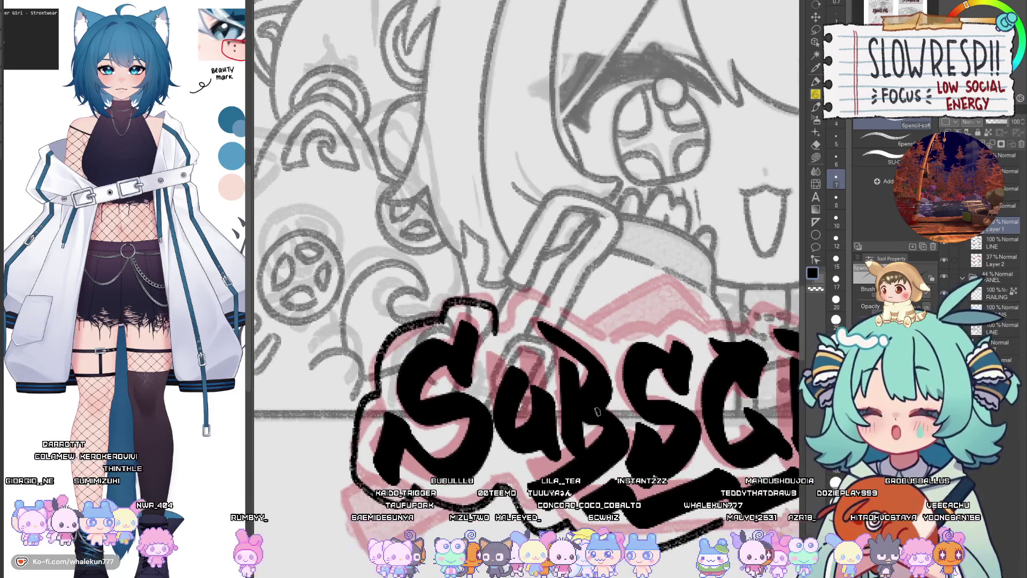
Step: Outline the top left of the S and along the top of SUBSCRI, checking in a mirrored view
left_click_drag(564, 356, 582, 329)
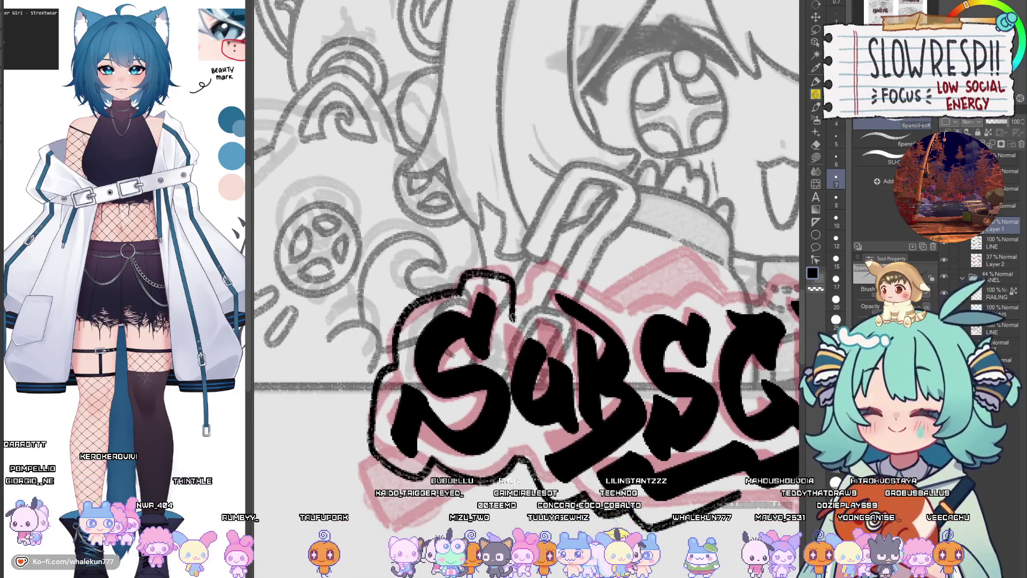
mouse_move(512, 316)
left_mouse_down()
mouse_move(550, 320)
mouse_move(558, 268)
left_mouse_up()
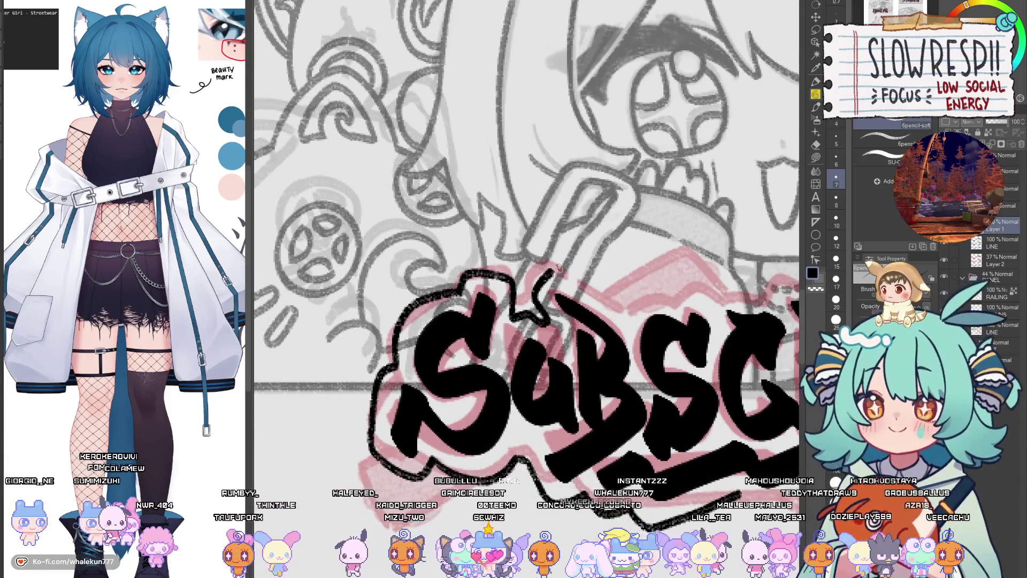
key("h")
left_click_drag(579, 333, 660, 289)
key("h")
scroll(521, 283, "up", 1)
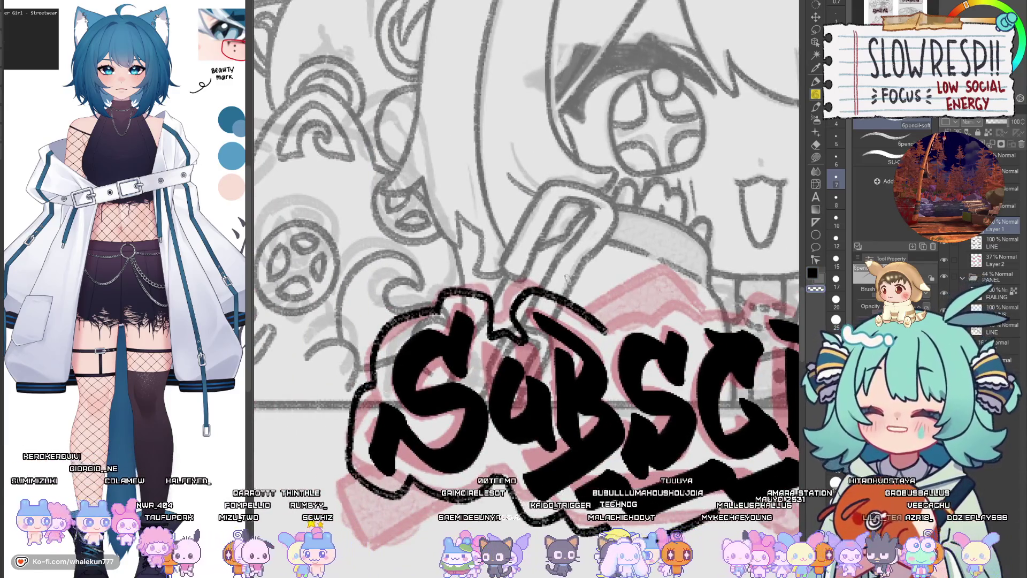
left_click_drag(519, 285, 489, 273)
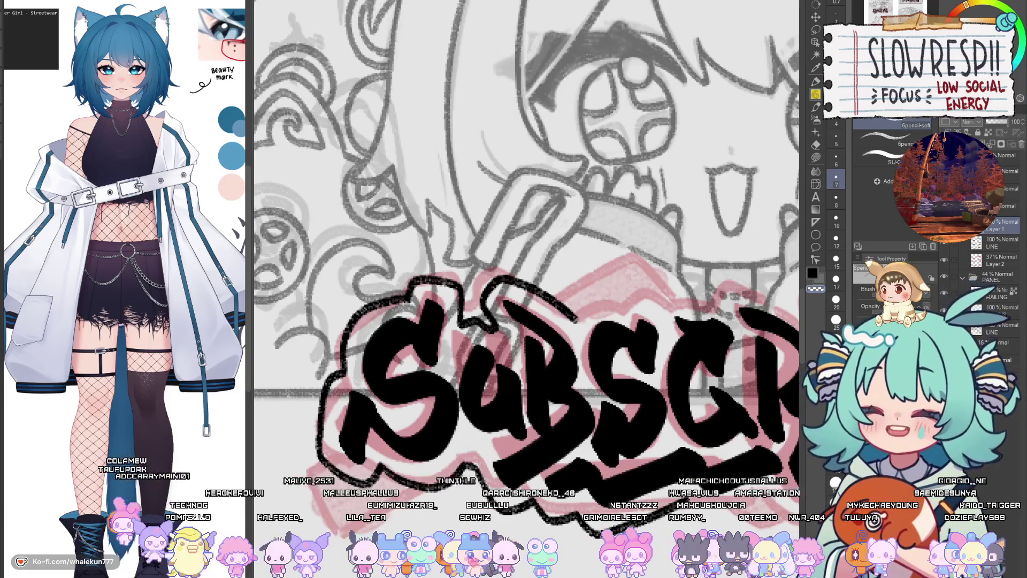
left_click_drag(587, 337, 526, 292)
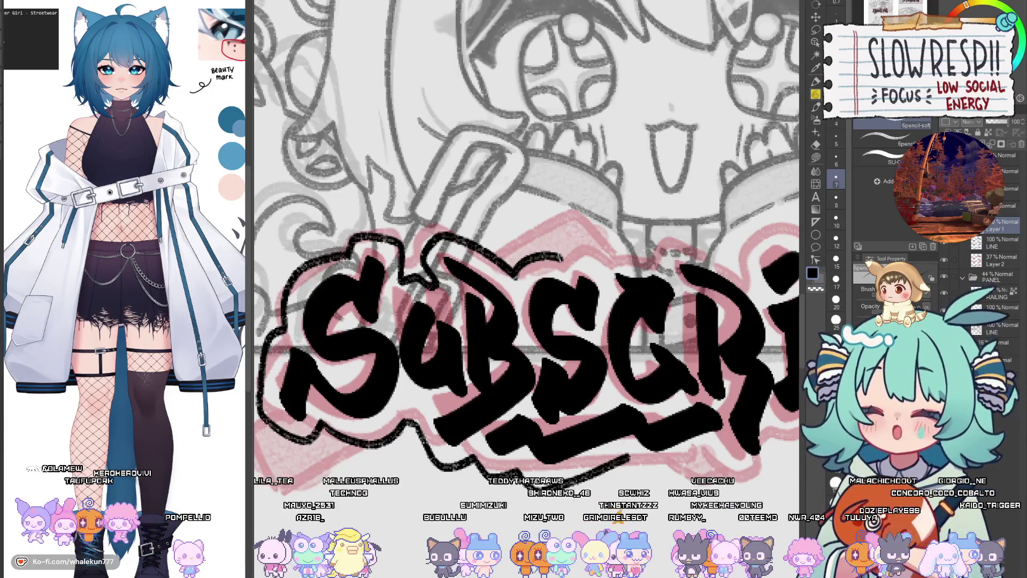
key("h")
key("h")
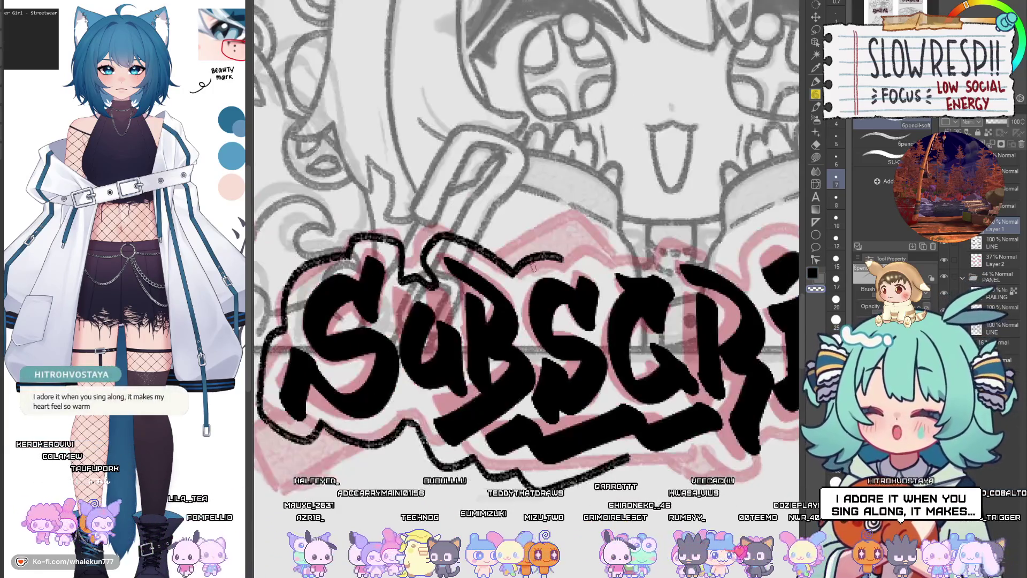
mouse_move(533, 266)
left_mouse_down()
mouse_move(560, 330)
mouse_move(554, 342)
left_mouse_up()
key("h")
key("h")
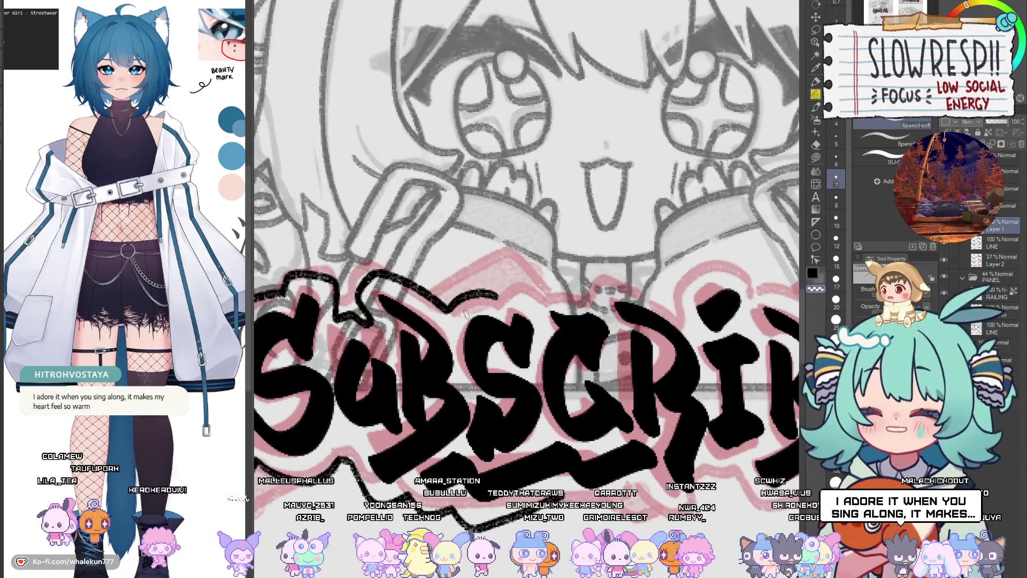
key("h")
key("h")
left_click_drag(499, 296, 539, 288)
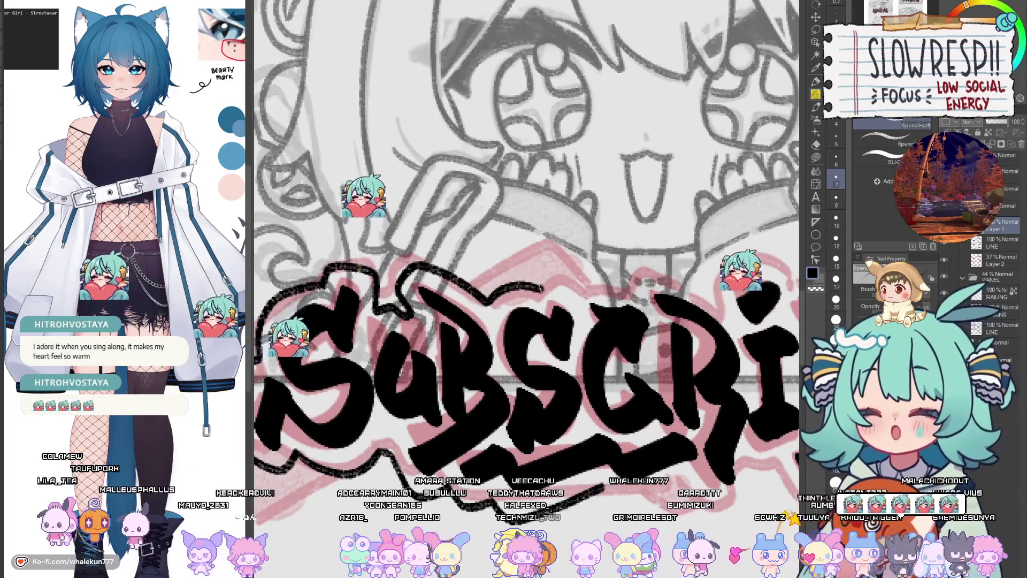
key("h")
key("h")
left_click_drag(594, 272, 546, 299)
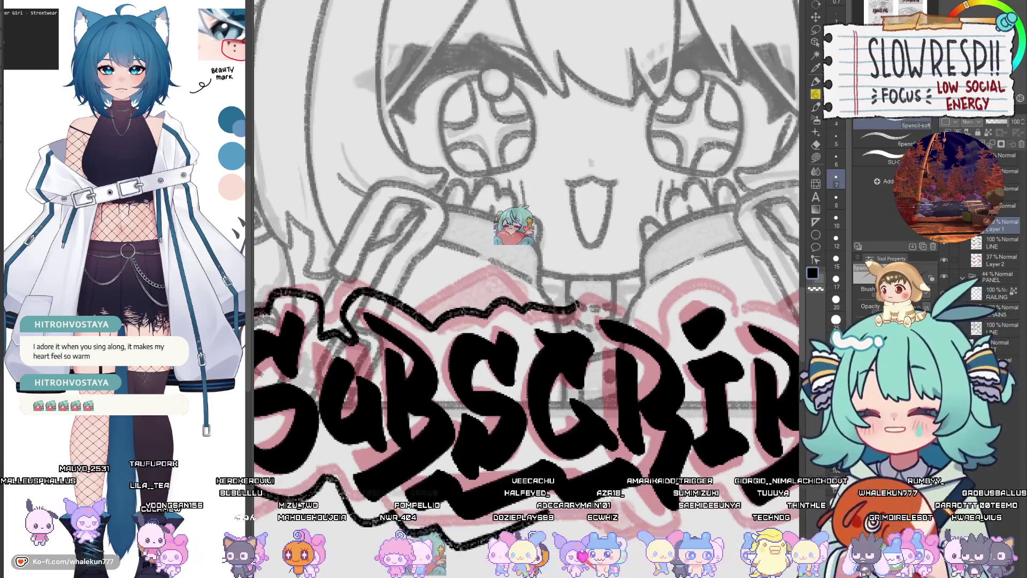
left_click_drag(630, 335, 554, 345)
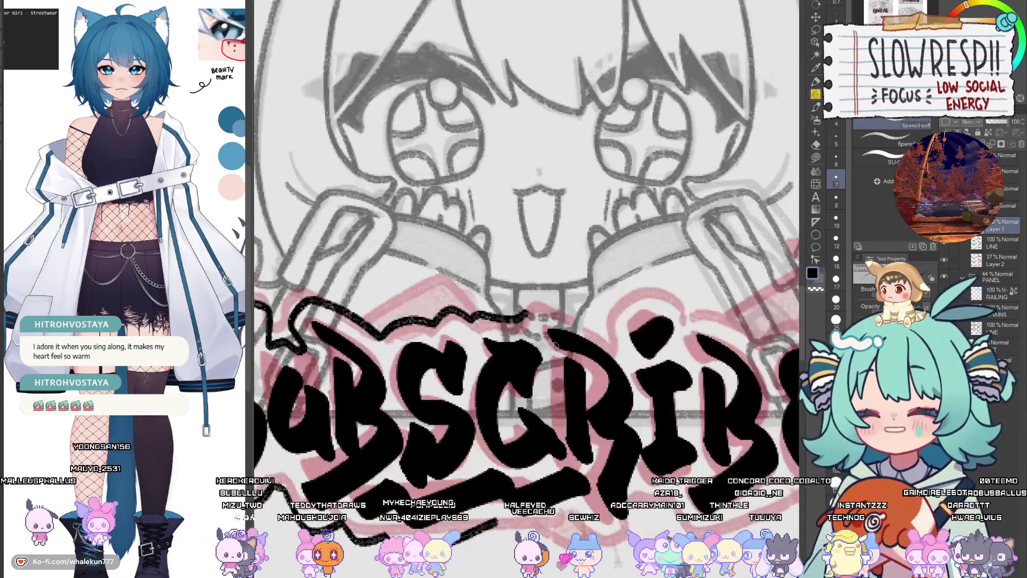
left_click_drag(644, 401, 585, 363)
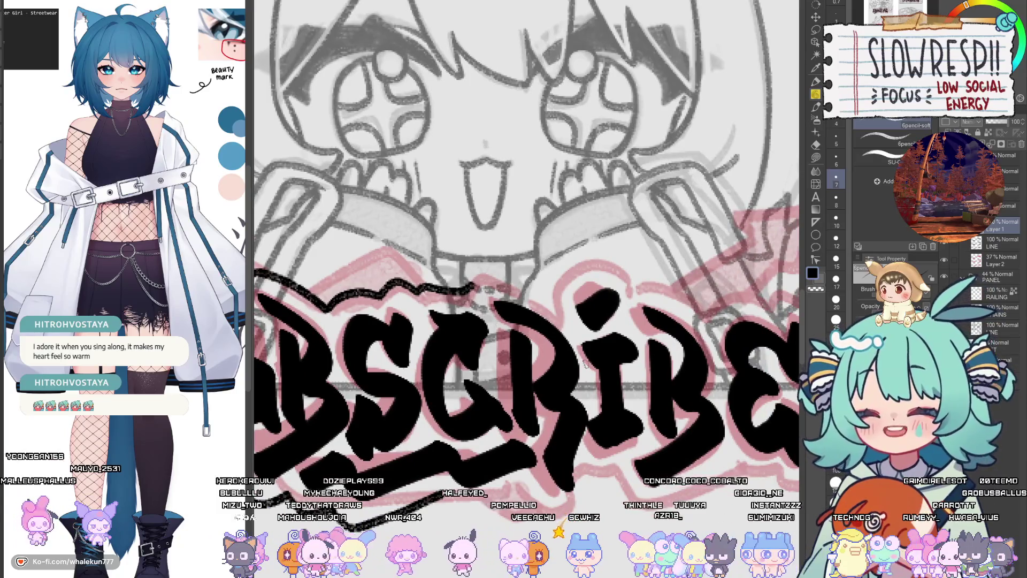
mouse_move(389, 391)
left_mouse_down()
mouse_move(407, 398)
mouse_move(620, 343)
mouse_move(632, 331)
mouse_move(548, 364)
left_mouse_up()
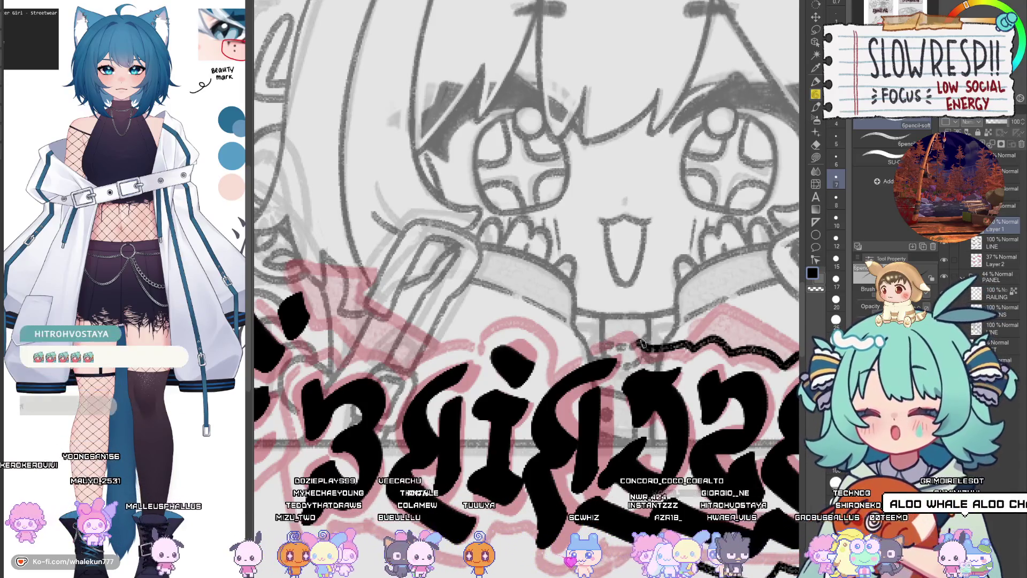
key("h")
mouse_move(598, 346)
left_mouse_down()
mouse_move(587, 361)
mouse_move(556, 342)
mouse_move(594, 305)
mouse_move(633, 332)
mouse_move(591, 327)
left_mouse_up()
key("h")
key("h")
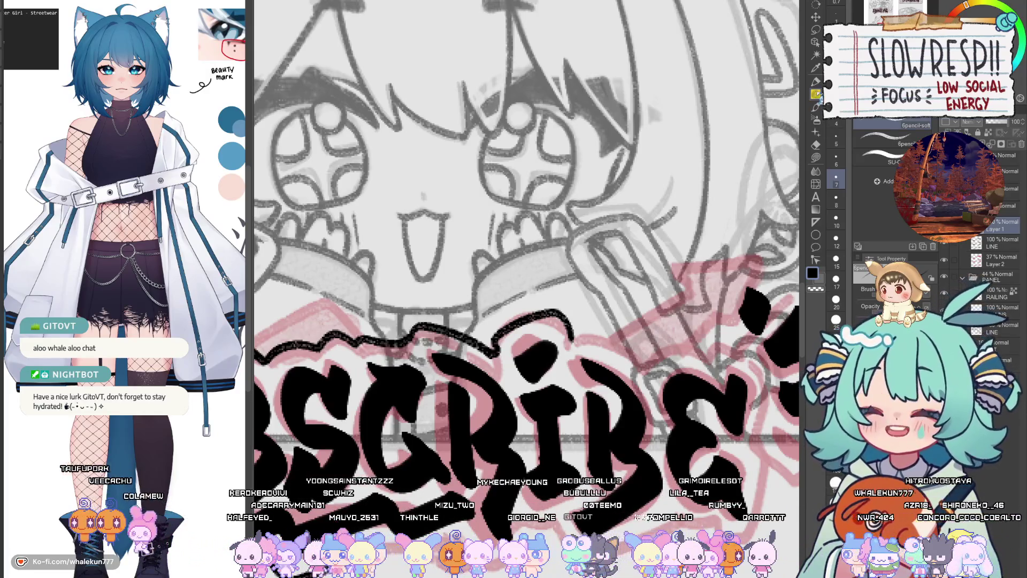
scroll(597, 317, "down", 3)
scroll(633, 351, "down", 1)
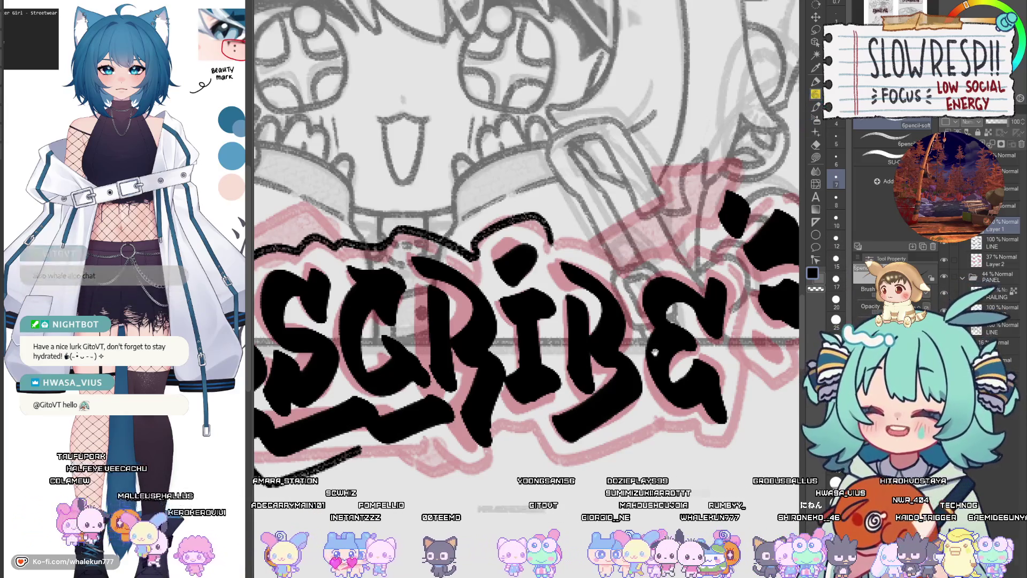
left_click_drag(665, 362, 595, 416)
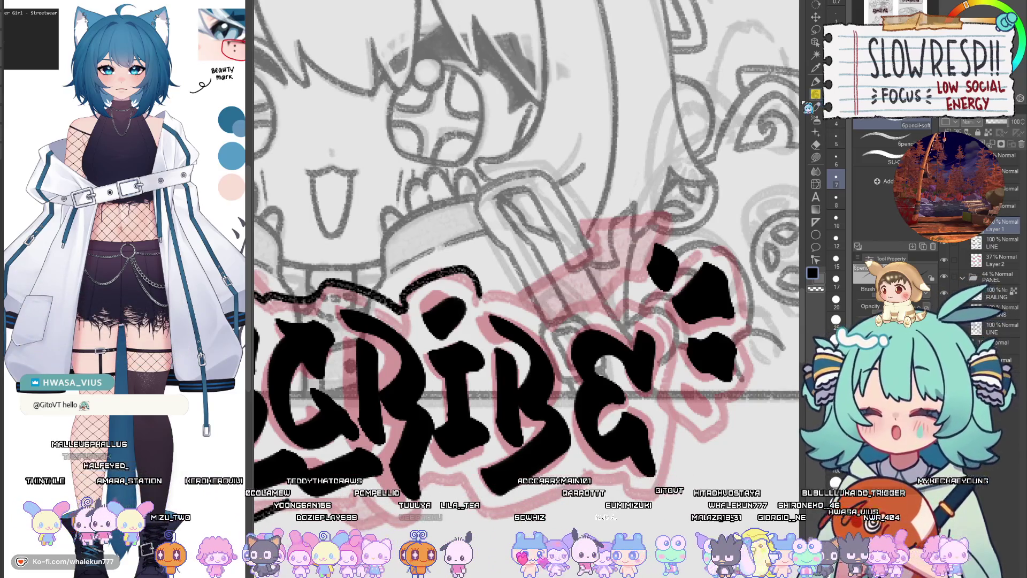
left_click_drag(595, 415, 628, 359)
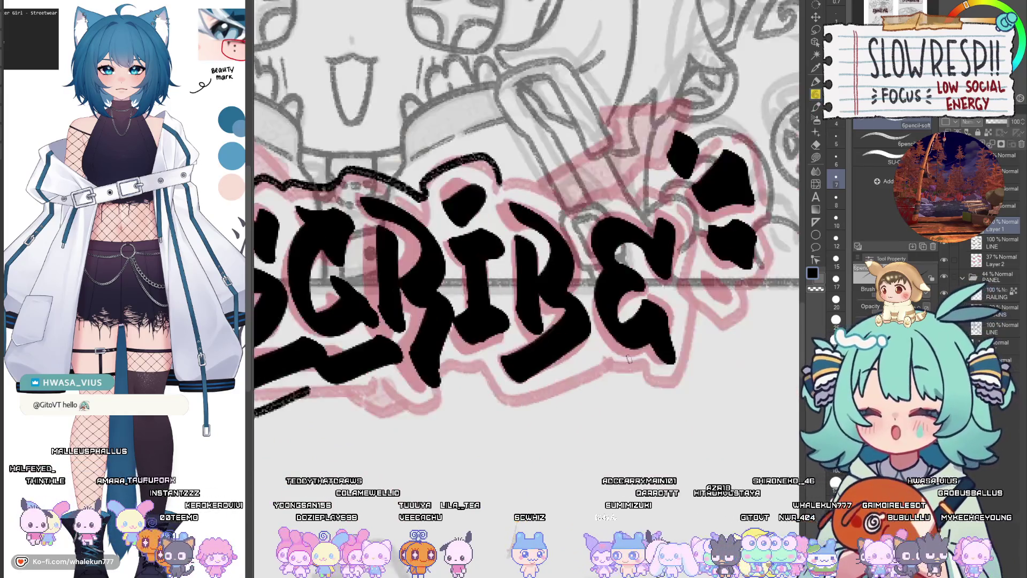
left_click_drag(663, 299, 572, 368)
scroll(574, 374, "left", 1)
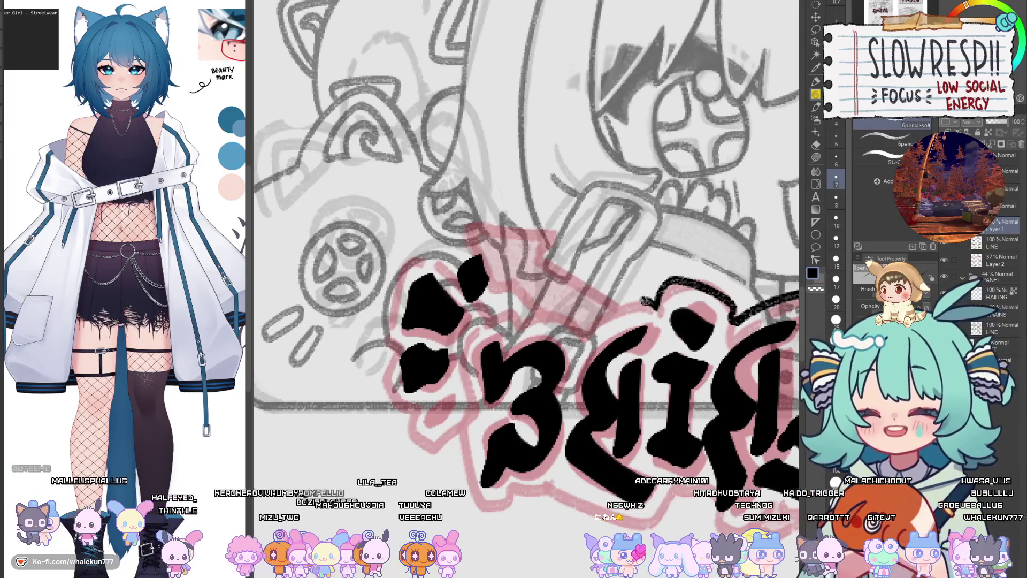
key("h")
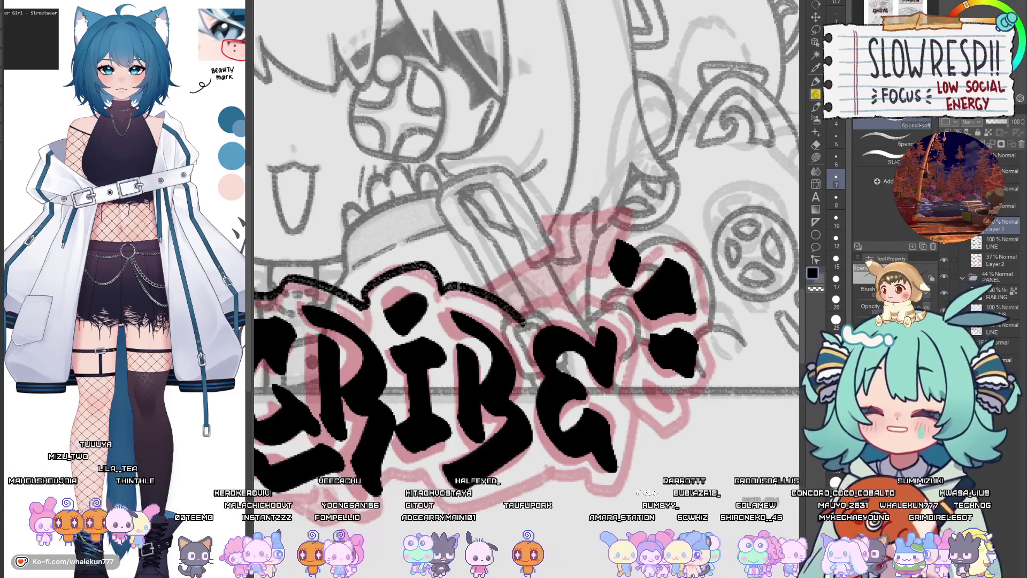
Step: Extend the outline along the bottom of SCRIBE past the R and E, redrawing one bad stroke
left_click_drag(588, 364, 653, 379)
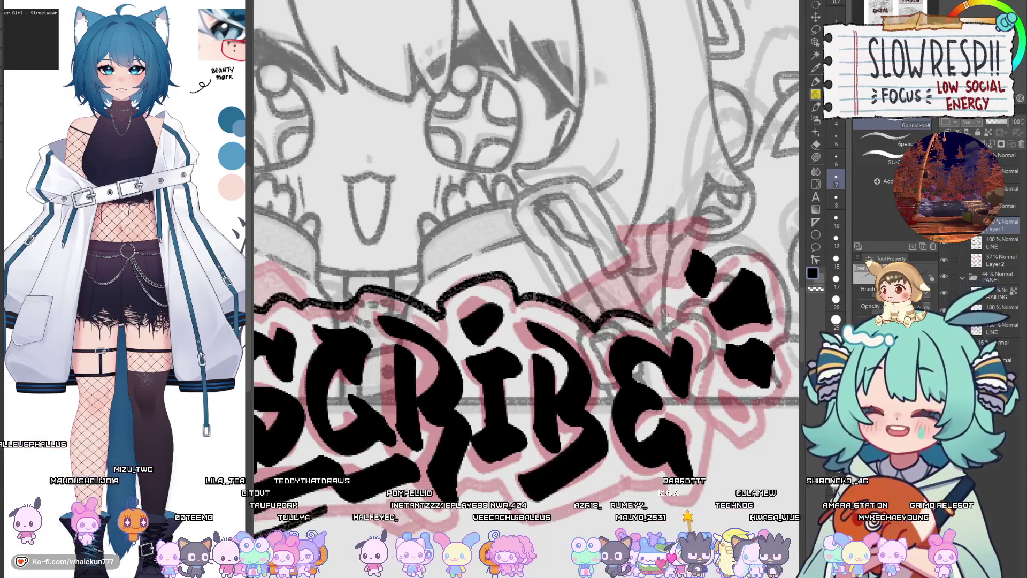
key("h")
left_click_drag(644, 299, 594, 307)
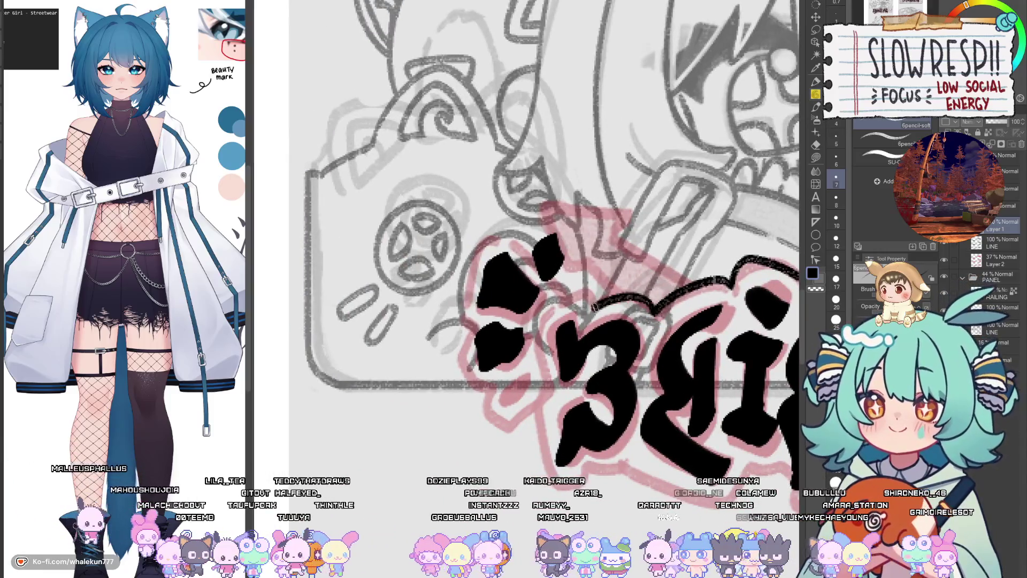
key("h")
left_click_drag(555, 374, 646, 337)
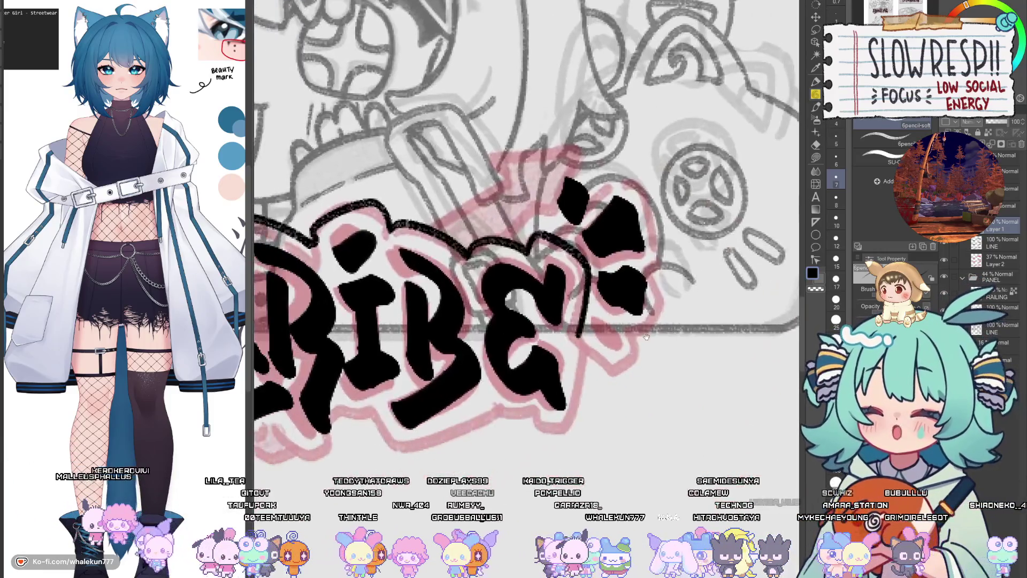
key("ctrl+z")
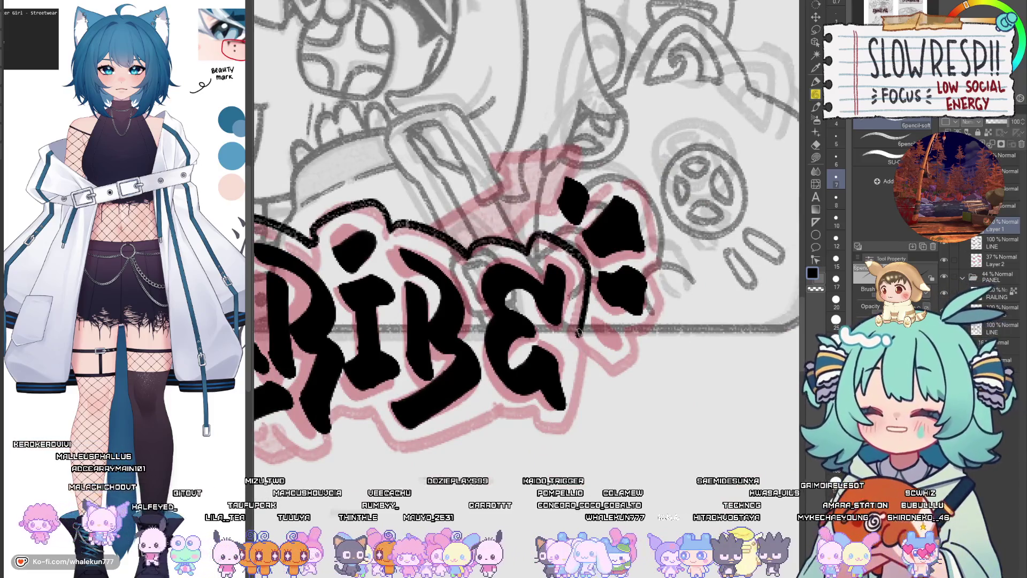
mouse_move(574, 329)
left_mouse_down()
mouse_move(585, 397)
mouse_move(535, 420)
mouse_move(465, 399)
left_mouse_up()
key("h")
key("h")
scroll(743, 365, "up", 3)
mouse_move(569, 321)
left_mouse_down()
mouse_move(585, 382)
mouse_move(556, 380)
mouse_move(562, 422)
left_mouse_up()
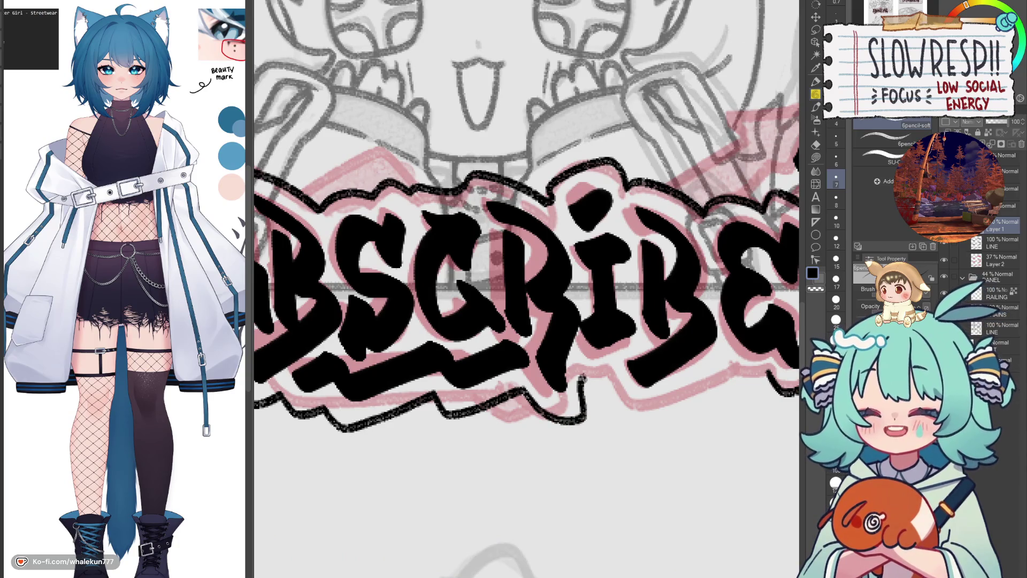
left_click_drag(646, 376, 589, 374)
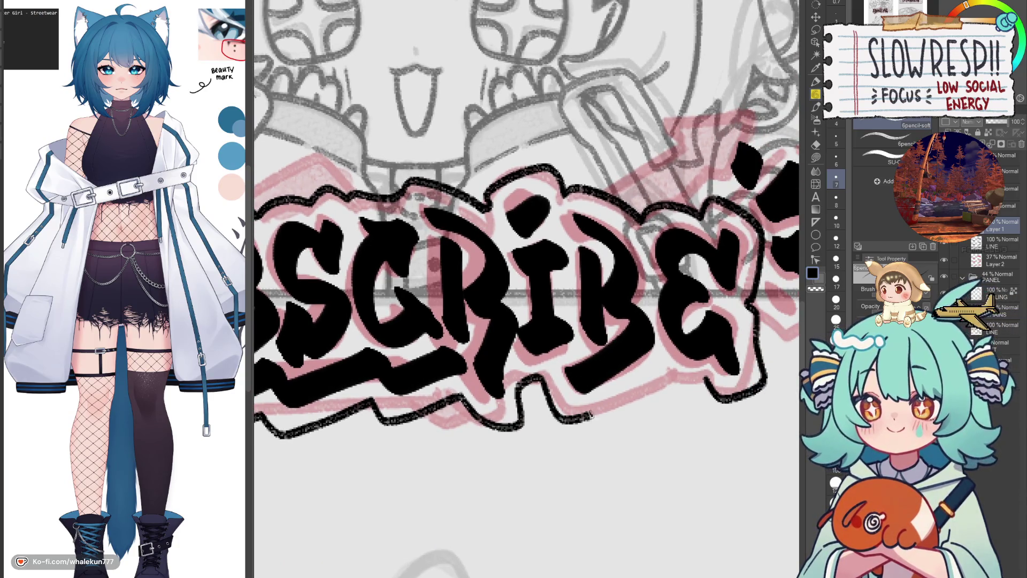
mouse_move(591, 416)
left_mouse_down()
mouse_move(663, 371)
mouse_move(610, 377)
left_mouse_up()
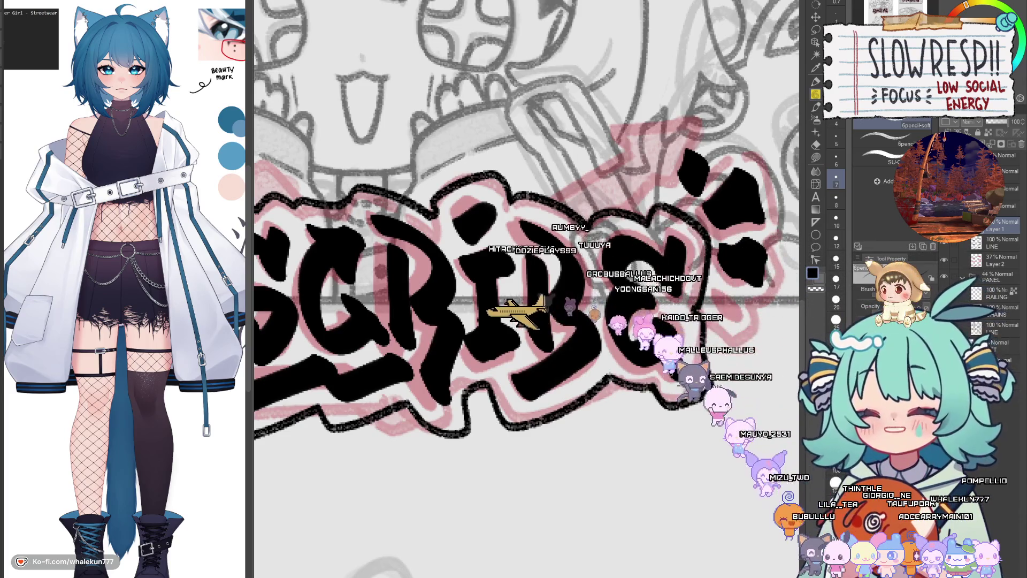
left_click_drag(610, 377, 492, 467)
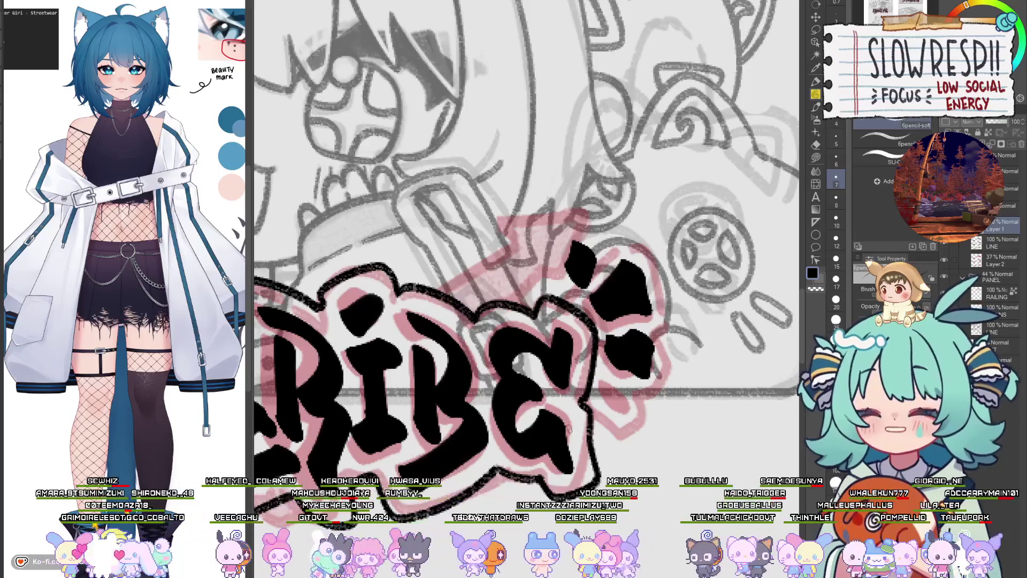
Step: Erase the stray black blob near the exclamation mark on the LINE layer, then return to Layer 1
scroll(591, 279, "up", 1)
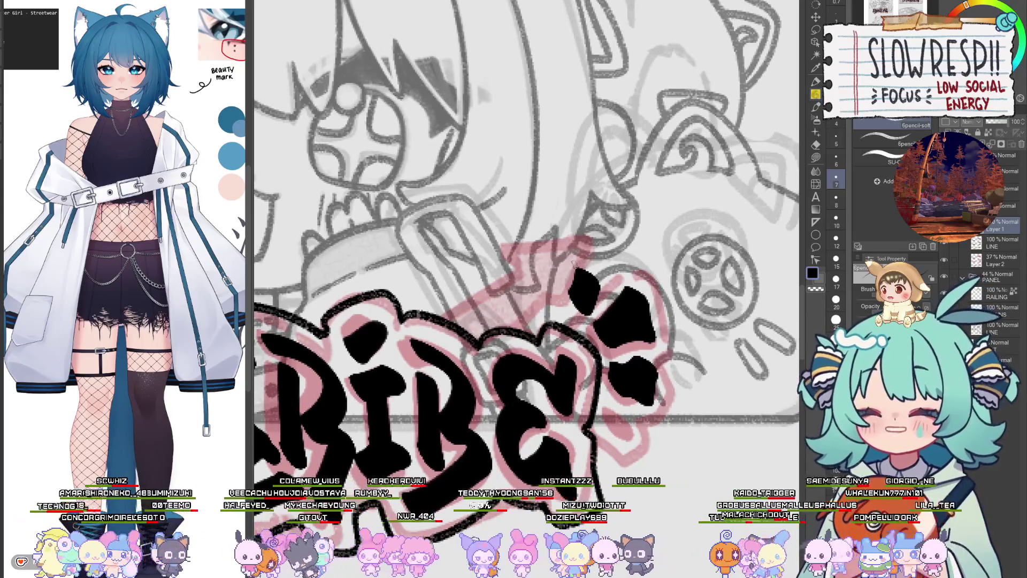
scroll(572, 263, "right", 1)
key("e")
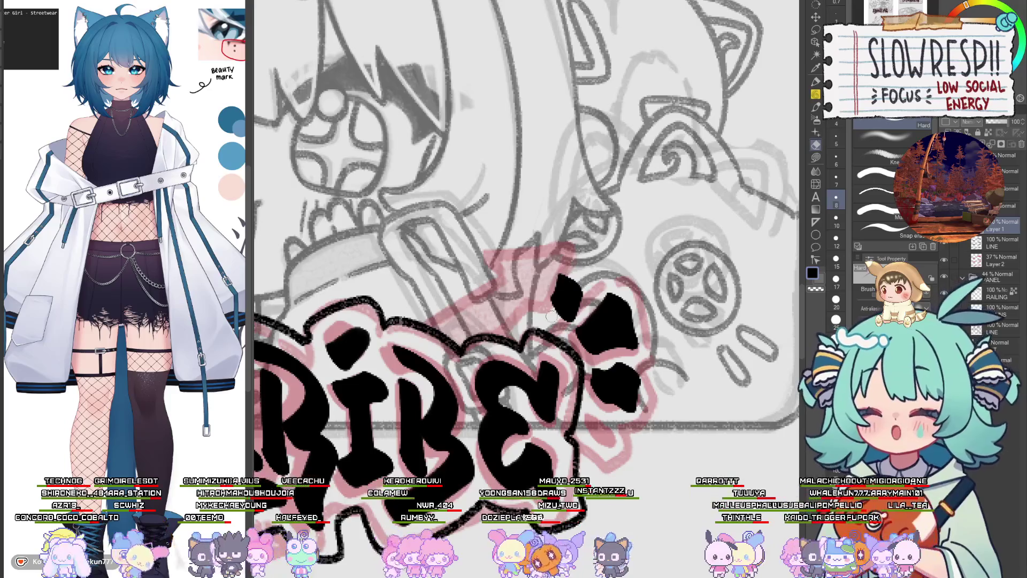
left_click(995, 240)
left_click(836, 279)
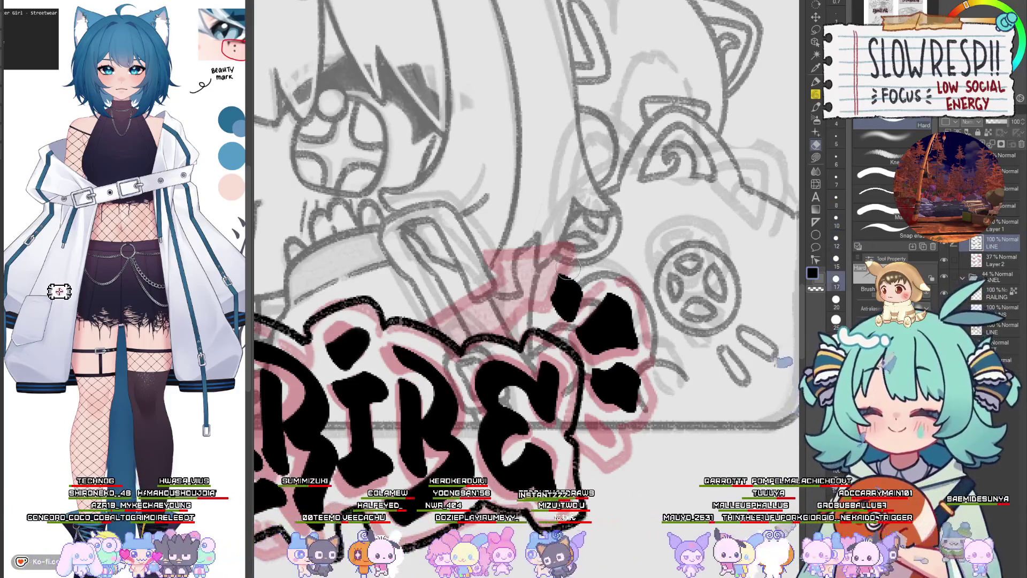
left_click_drag(562, 280, 582, 316)
key("b")
key("alt+bracketright")
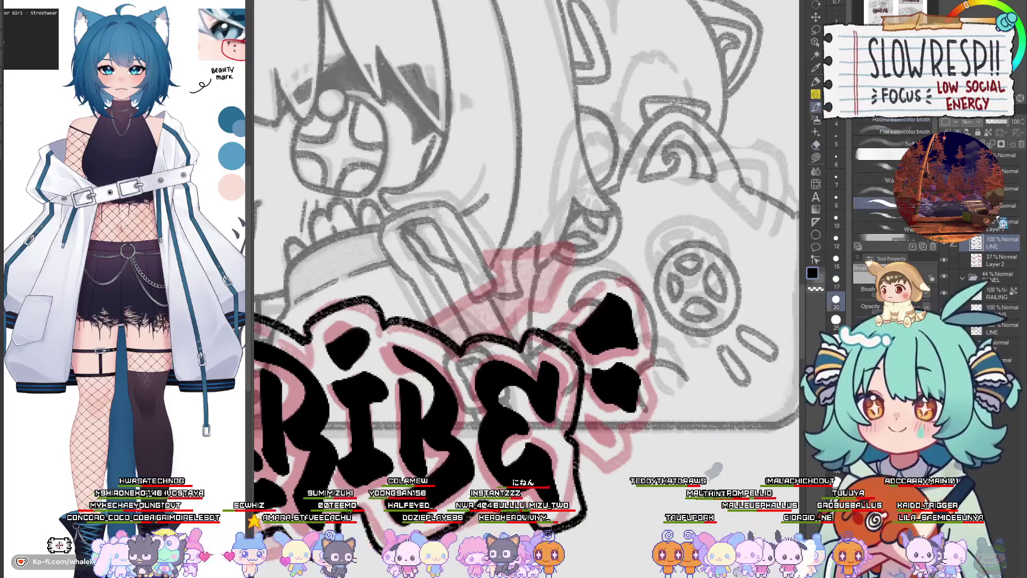
scroll(594, 299, "down", 3)
Step: Continue the outline right of the E and around the top and bottom of the exclamation mark
left_click_drag(607, 323, 634, 347)
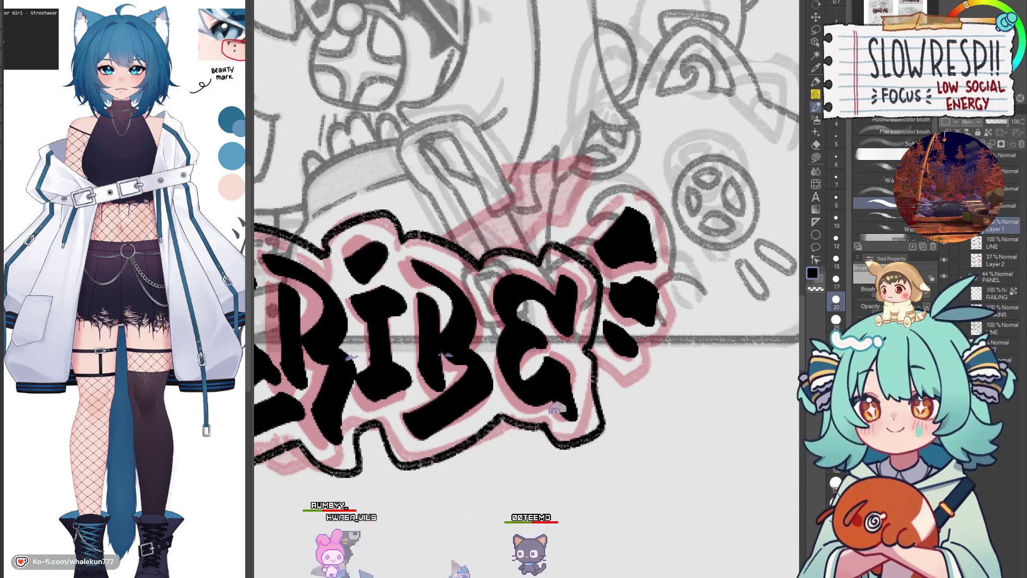
key("ctrl+plus")
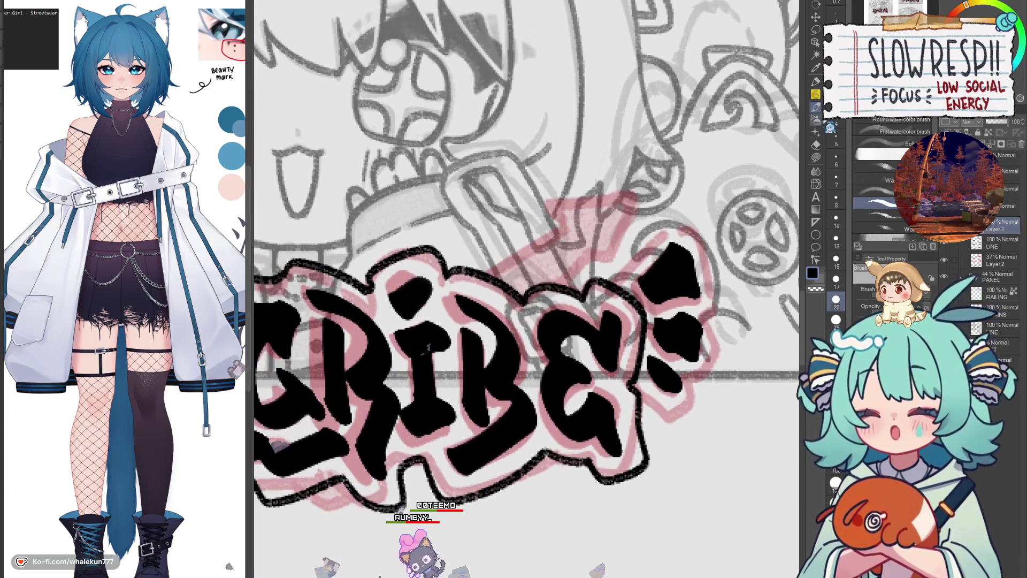
key("p")
mouse_move(620, 281)
left_mouse_down()
mouse_move(690, 220)
mouse_move(719, 341)
left_mouse_up()
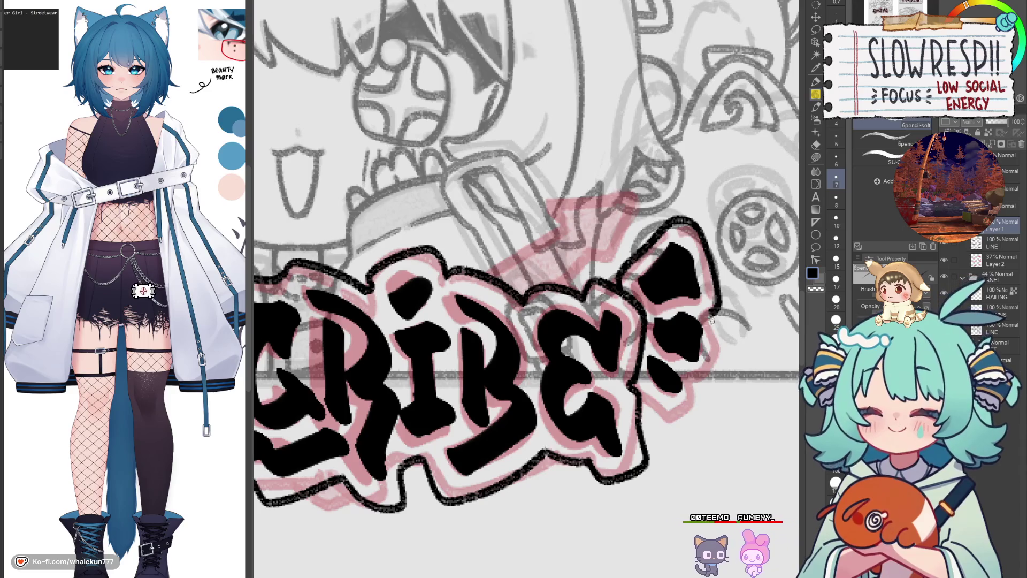
mouse_move(710, 371)
left_mouse_down()
mouse_move(680, 410)
mouse_move(653, 401)
mouse_move(640, 362)
left_mouse_up()
Step: Outline the S's lower left, undoing and redrawing the stroke until it fits
scroll(639, 362, "down", 5)
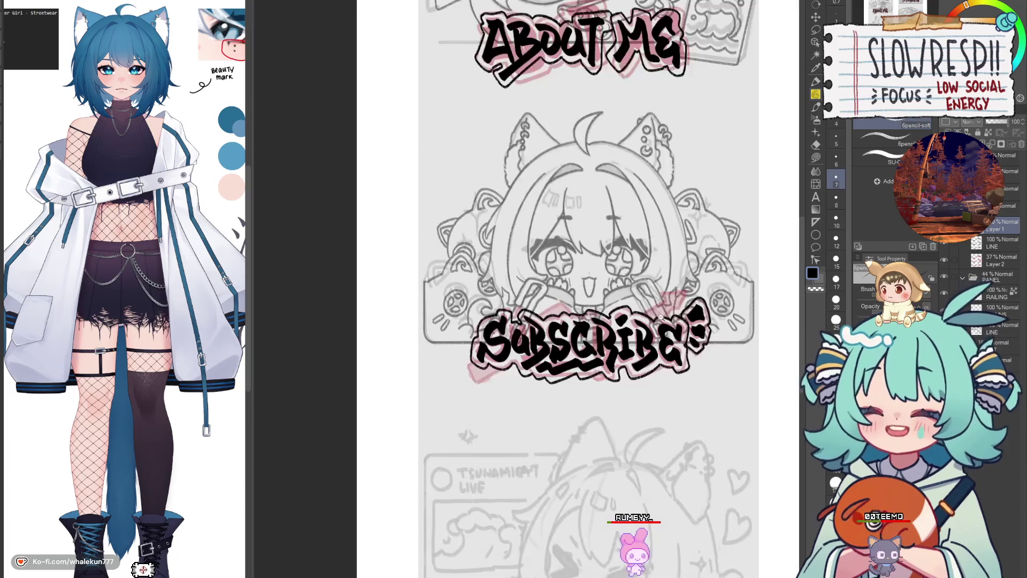
scroll(453, 386, "up", 5)
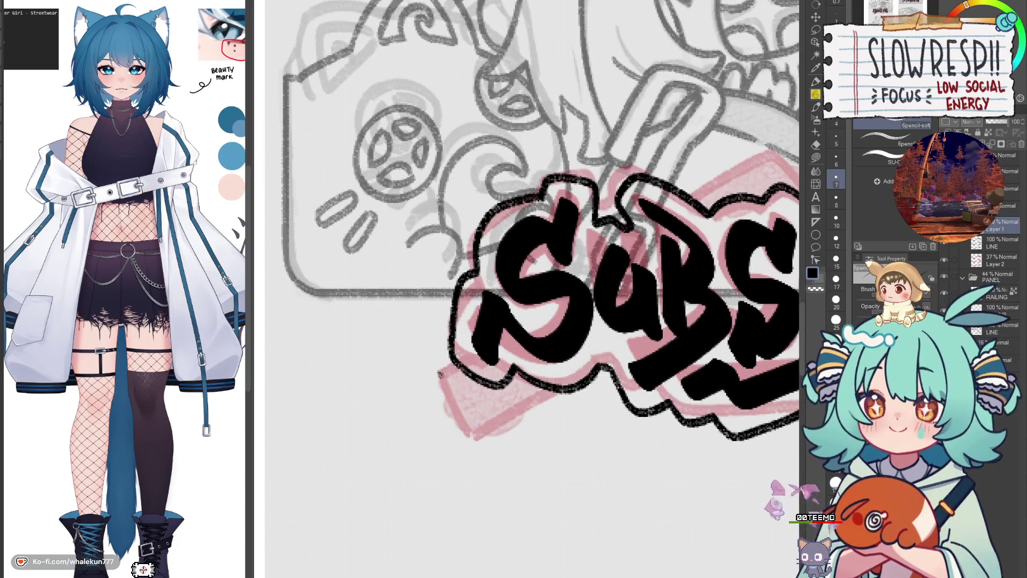
mouse_move(438, 370)
left_mouse_down()
mouse_move(465, 435)
mouse_move(567, 387)
left_mouse_up()
key("ctrl+z")
key("ctrl+z")
mouse_move(438, 371)
left_mouse_down()
mouse_move(469, 436)
mouse_move(553, 393)
left_mouse_up()
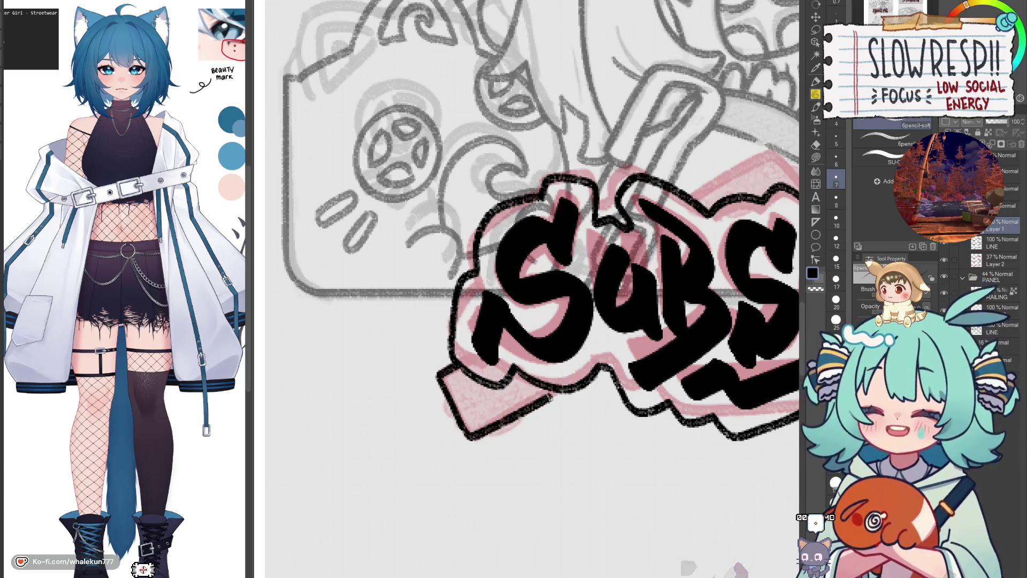
key("ctrl+z")
key("ctrl+z")
mouse_move(438, 371)
left_mouse_down()
mouse_move(454, 415)
mouse_move(560, 390)
left_mouse_up()
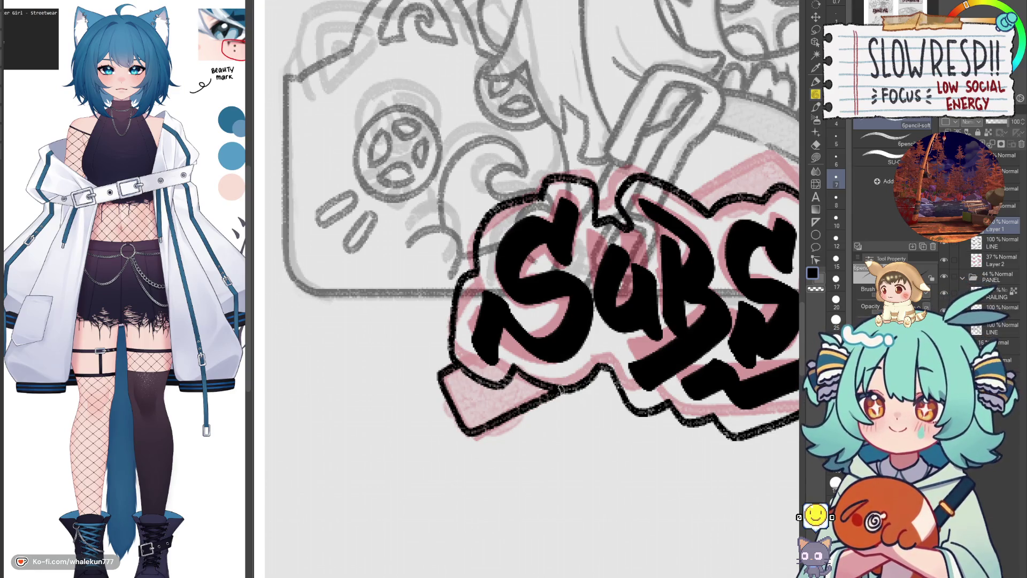
Step: Outline the rise toward the arrow and the arrow tip above the exclamation mark
mouse_move(619, 327)
left_mouse_down()
mouse_move(436, 405)
mouse_move(461, 428)
left_mouse_up()
scroll(436, 405, "up", 2)
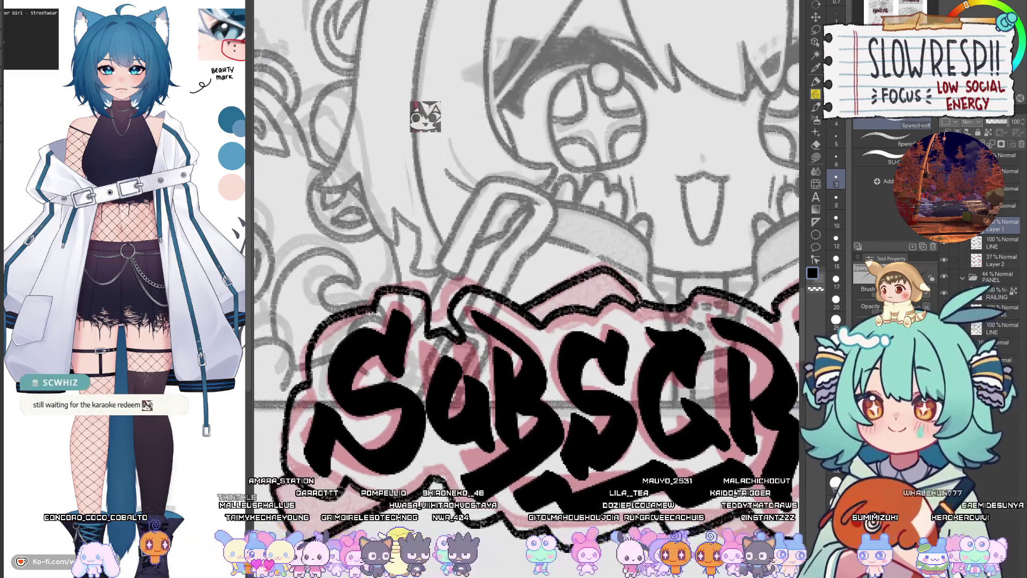
mouse_move(658, 384)
left_mouse_down()
mouse_move(634, 418)
mouse_move(648, 426)
left_mouse_up()
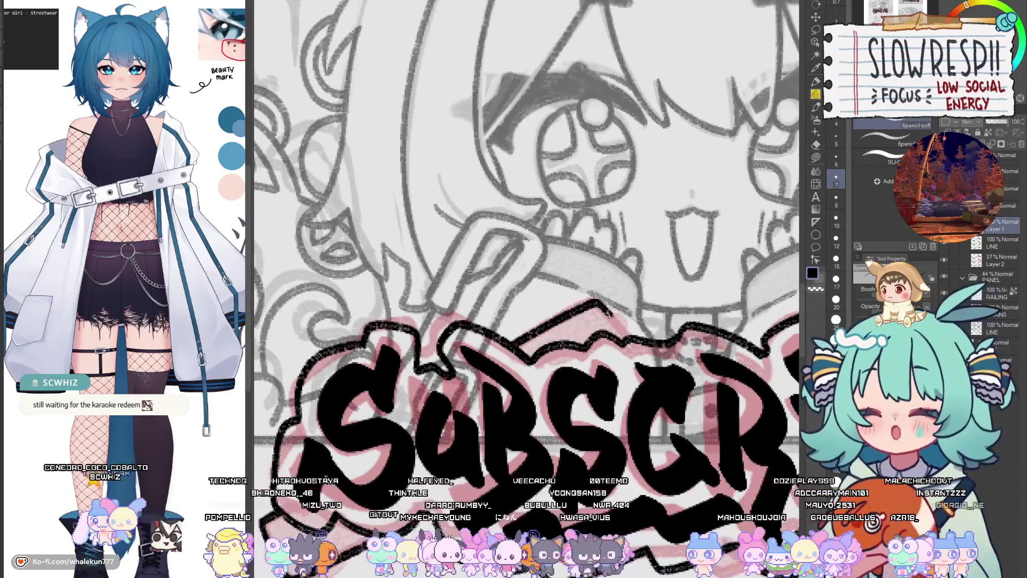
mouse_move(701, 473)
left_mouse_down()
mouse_move(577, 395)
mouse_move(395, 480)
left_mouse_up()
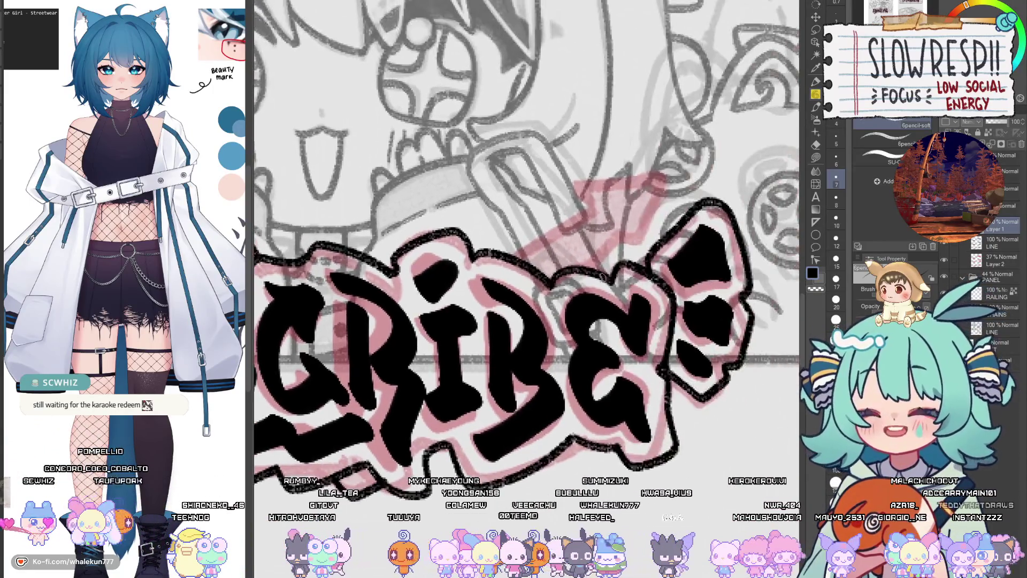
left_click_drag(514, 260, 570, 222)
left_click_drag(586, 271, 631, 229)
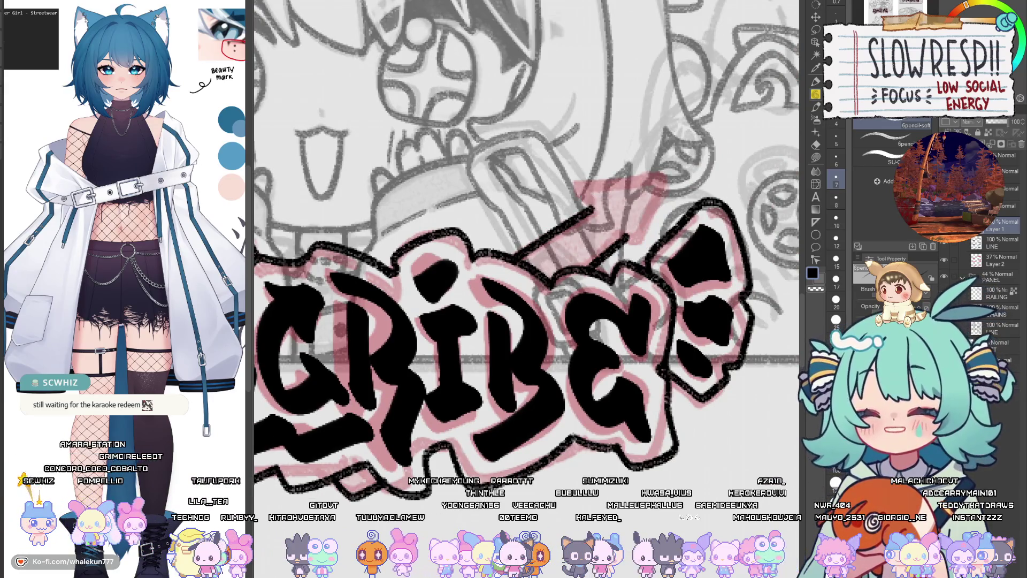
mouse_move(601, 185)
left_mouse_down()
mouse_move(671, 172)
mouse_move(638, 254)
left_mouse_up()
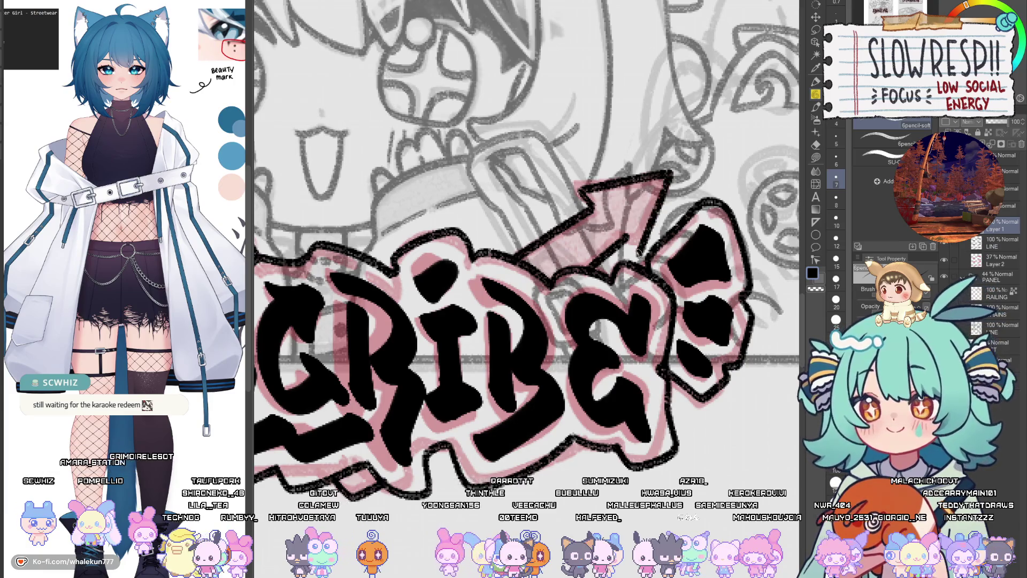
scroll(636, 233, "down", 5)
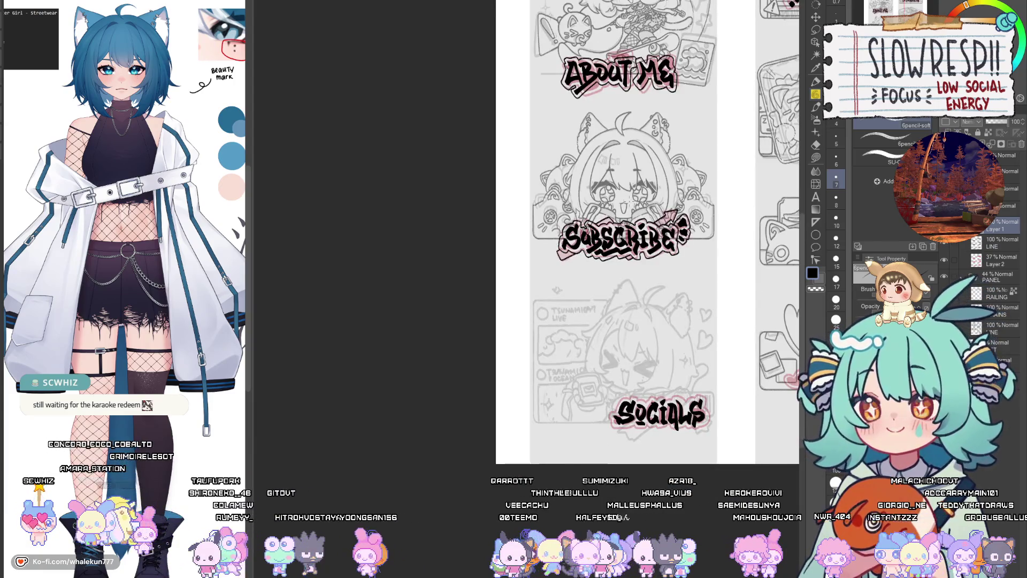
Step: Frame the Socials panel and draw the wavy outline around the leading S of SOCIALS
left_click_drag(668, 444, 530, 443)
scroll(529, 443, "up", 4)
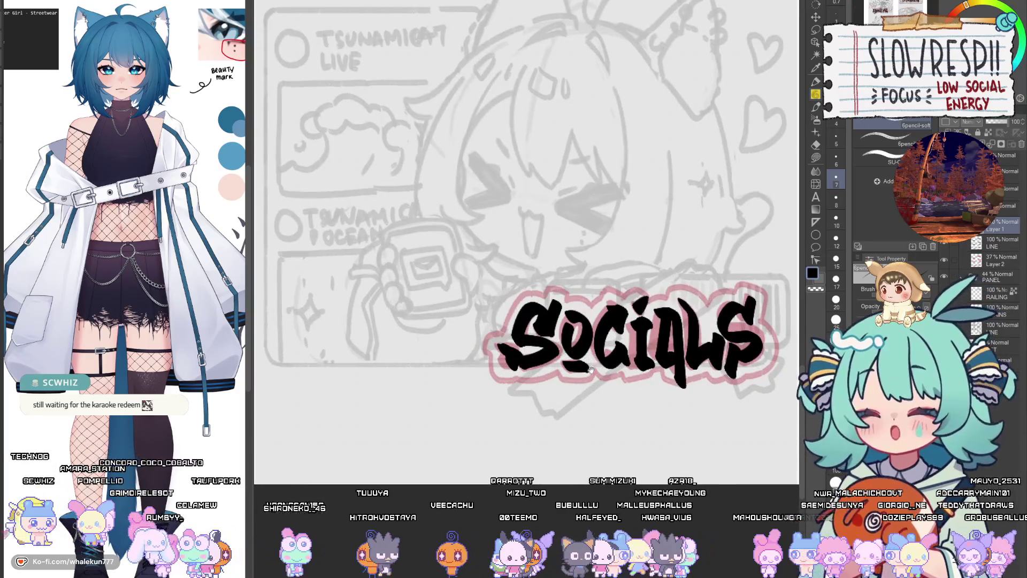
scroll(562, 363, "up", 2)
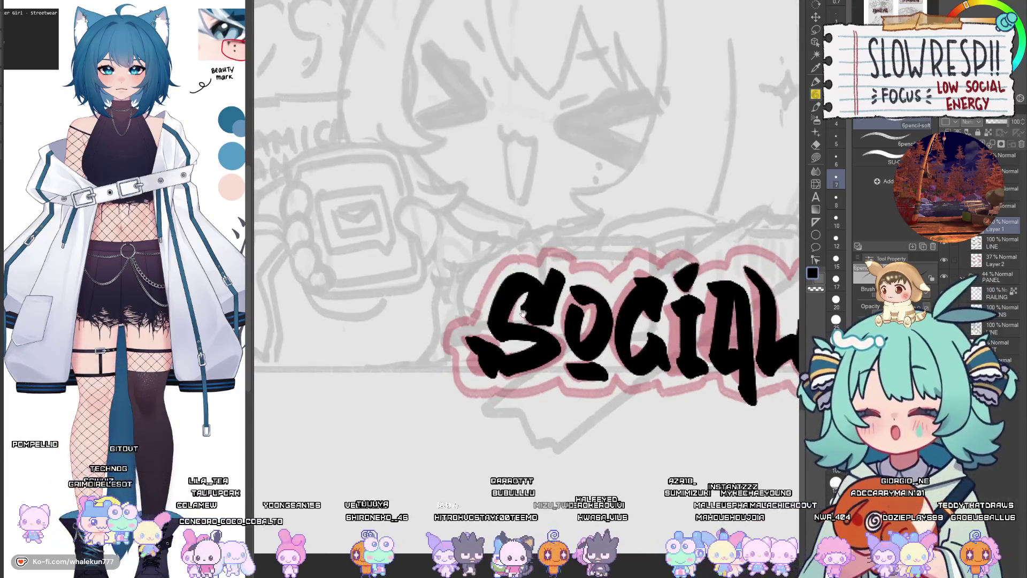
left_click_drag(522, 313, 546, 335)
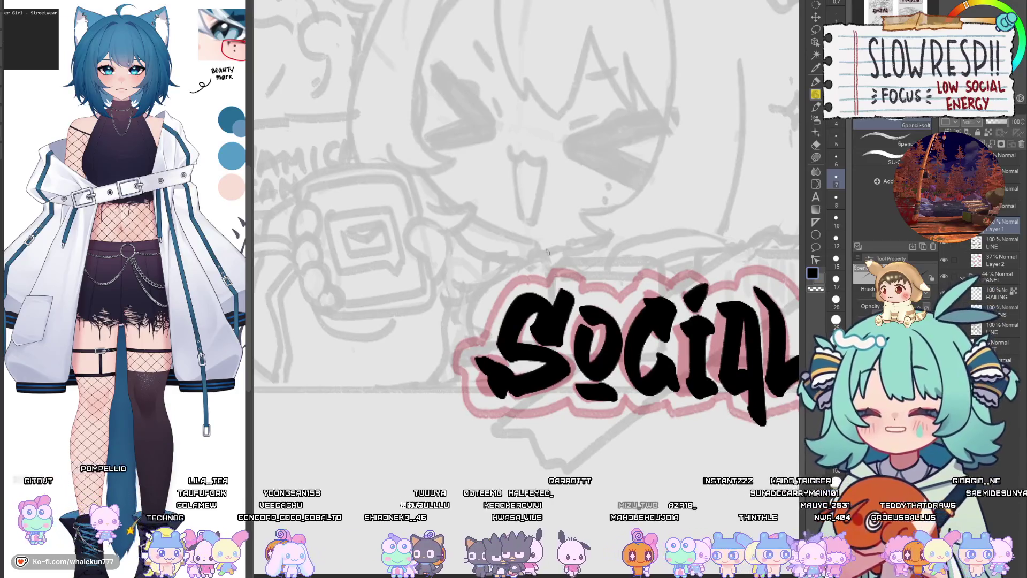
mouse_move(556, 272)
left_mouse_down()
mouse_move(527, 279)
mouse_move(468, 340)
mouse_move(461, 370)
left_mouse_up()
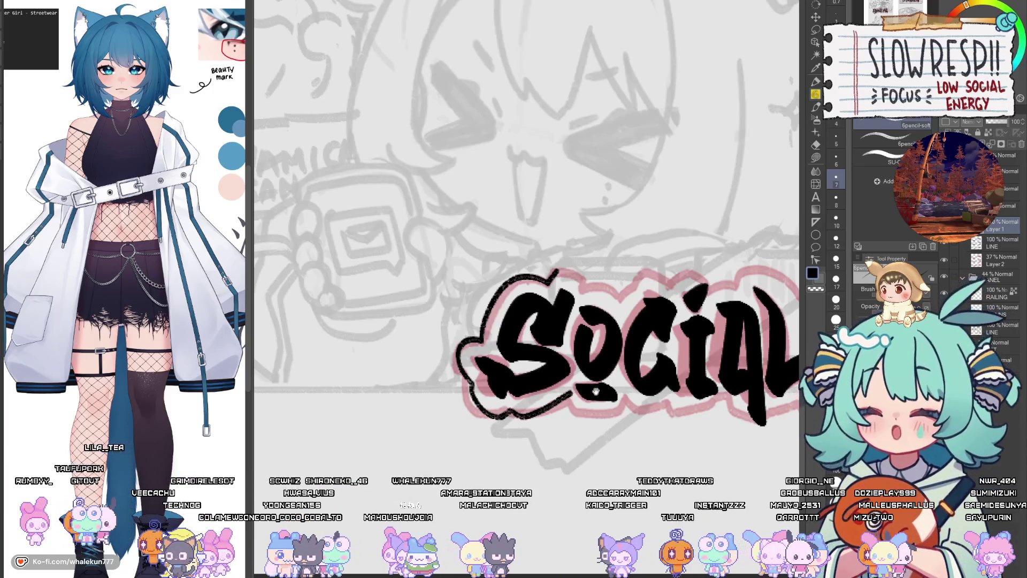
left_click_drag(595, 391, 579, 385)
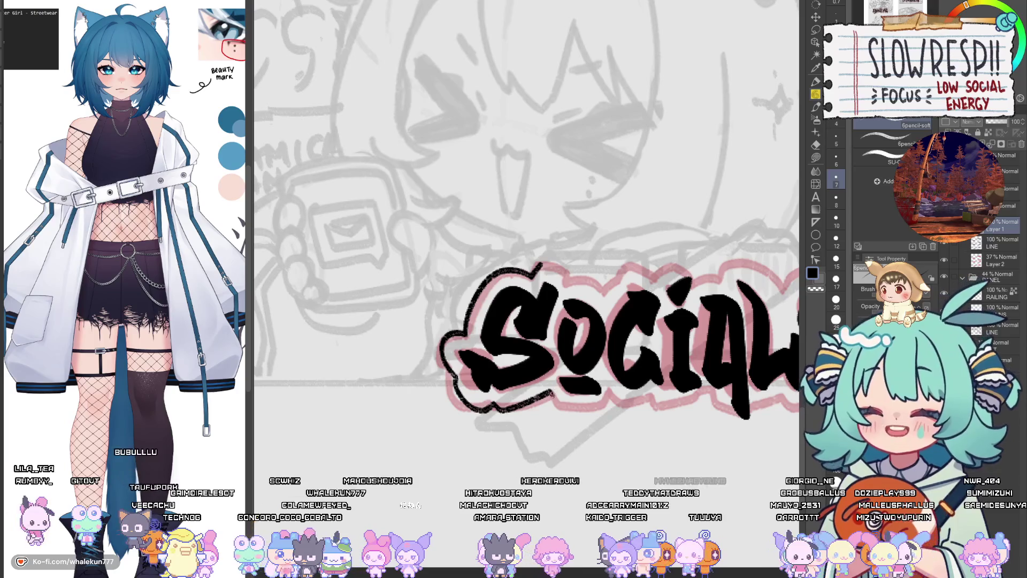
mouse_move(637, 394)
left_mouse_down()
mouse_move(585, 380)
mouse_move(544, 351)
mouse_move(633, 396)
left_mouse_up()
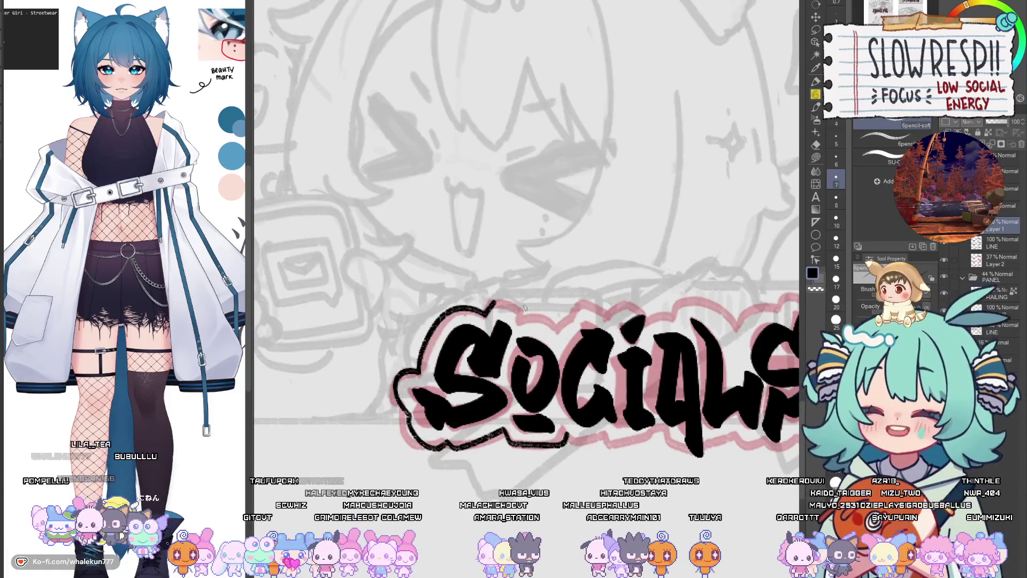
left_click_drag(637, 335, 582, 330)
Step: Check SOCIALS in a mirrored view and draw the outline along its top
key("h")
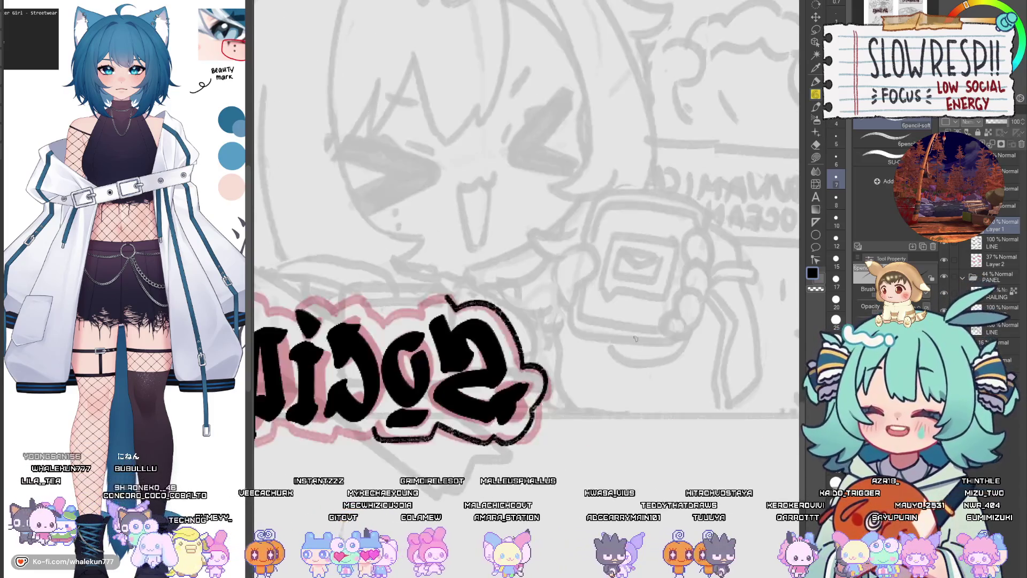
key("h")
mouse_move(496, 378)
left_mouse_down()
mouse_move(593, 406)
mouse_move(652, 398)
mouse_move(676, 310)
left_mouse_up()
key("h")
key("h")
key("h")
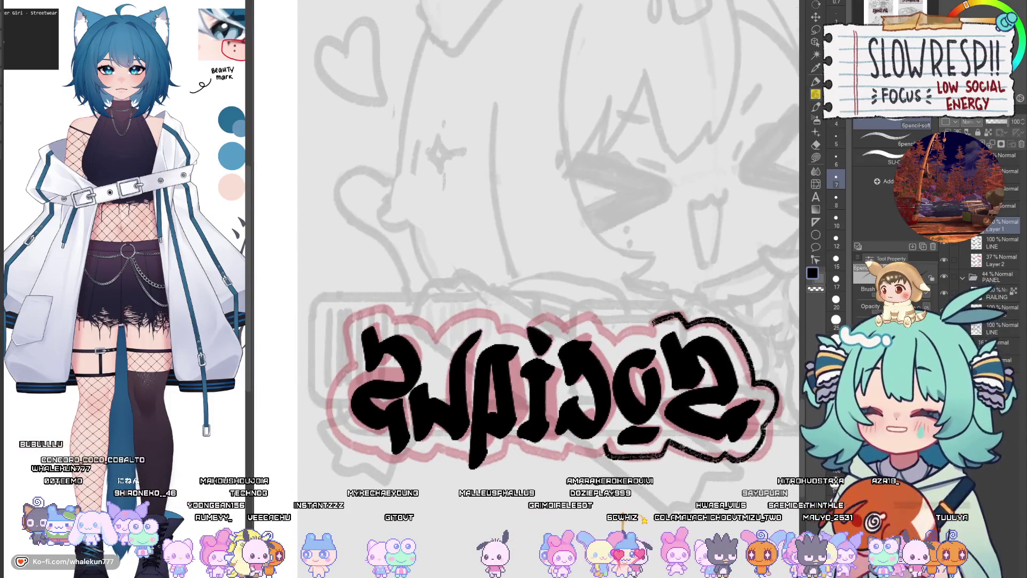
key("h")
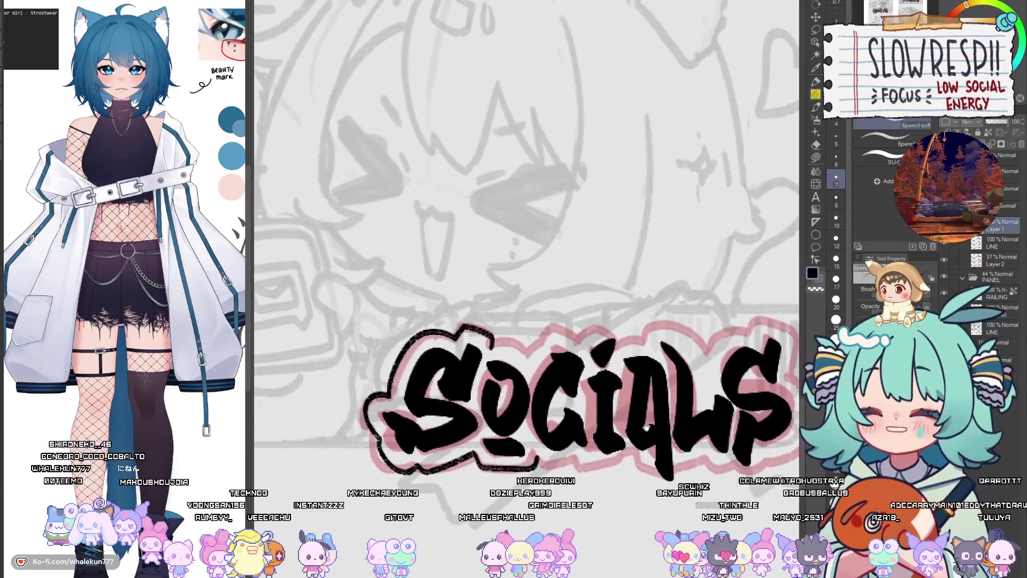
mouse_move(494, 345)
left_mouse_down()
mouse_move(552, 350)
mouse_move(543, 334)
left_mouse_up()
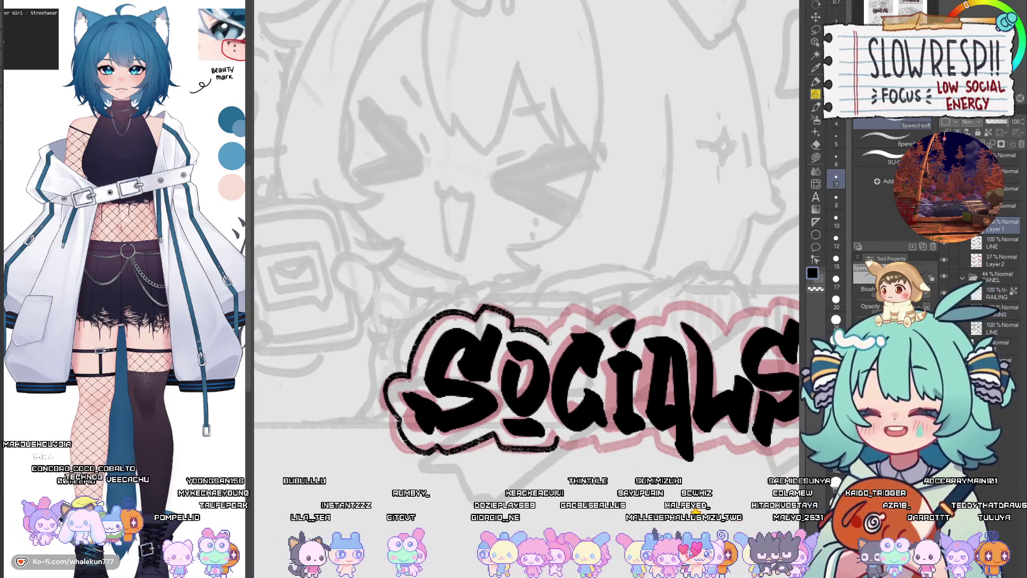
left_click_drag(613, 316, 592, 314)
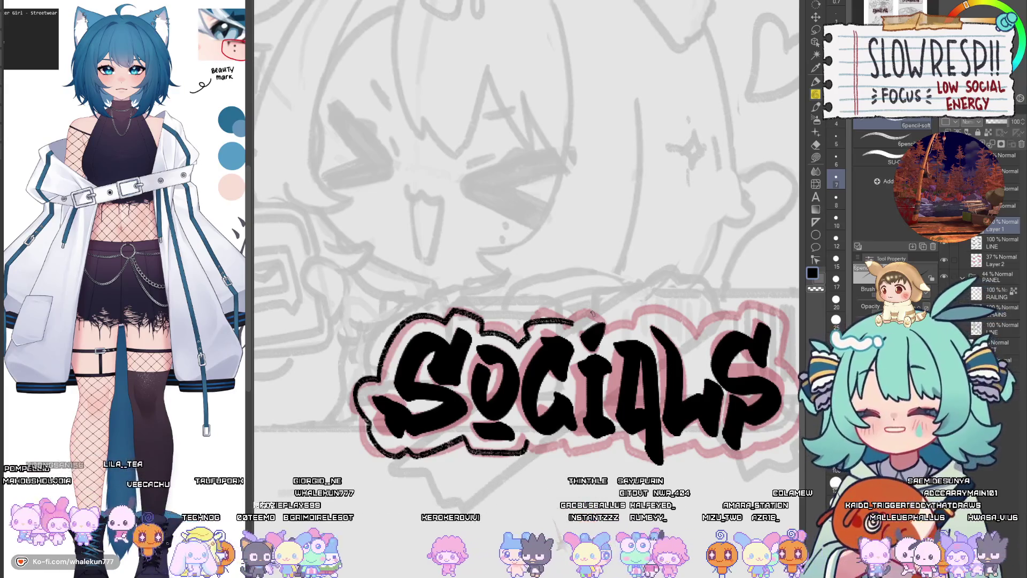
mouse_move(593, 352)
left_mouse_down()
mouse_move(557, 357)
mouse_move(562, 313)
mouse_move(584, 328)
left_mouse_up()
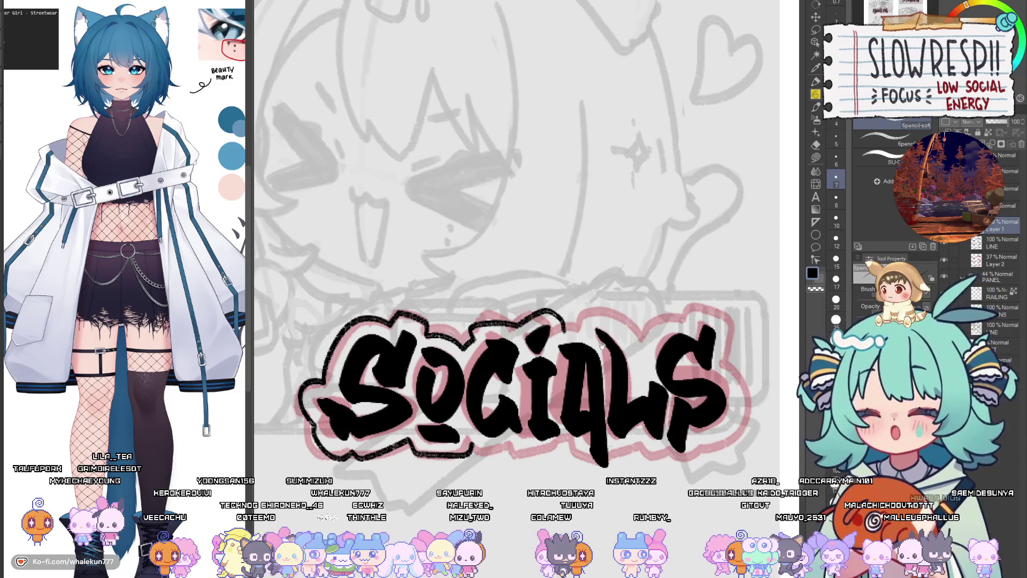
Step: Close the outline along the bottom of SOCIALS, redo the top arc, and zoom out
left_click_drag(600, 418, 616, 327)
mouse_move(489, 355)
left_mouse_down()
mouse_move(531, 354)
mouse_move(506, 364)
mouse_move(534, 352)
mouse_move(546, 355)
mouse_move(529, 359)
mouse_move(584, 356)
mouse_move(546, 356)
mouse_move(589, 397)
mouse_move(606, 358)
mouse_move(537, 379)
mouse_move(557, 364)
mouse_move(594, 390)
mouse_move(612, 356)
mouse_move(613, 323)
mouse_move(583, 296)
mouse_move(620, 291)
mouse_move(640, 316)
left_mouse_up()
key("ctrl+z")
key("ctrl+z")
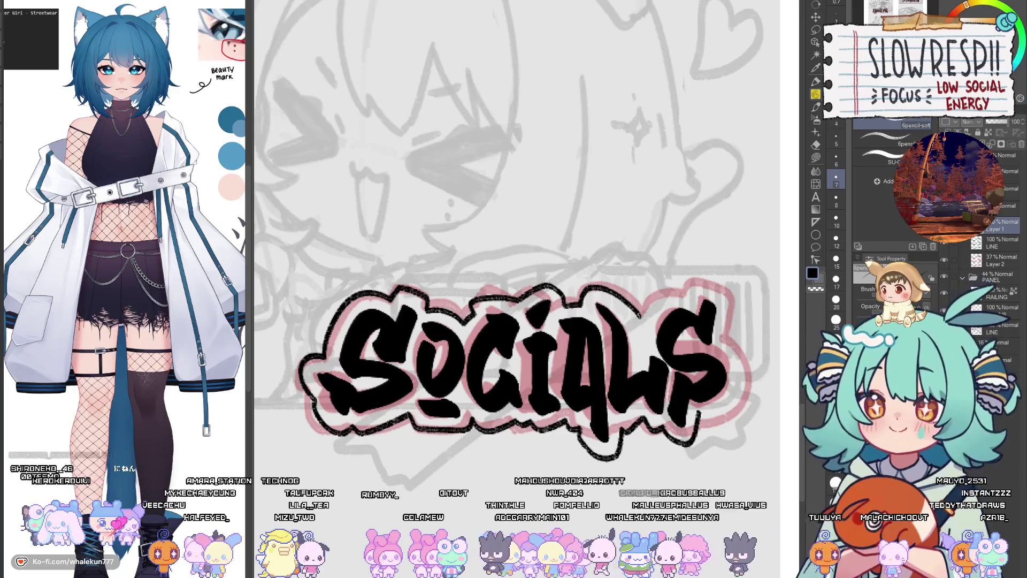
key("h")
key("h")
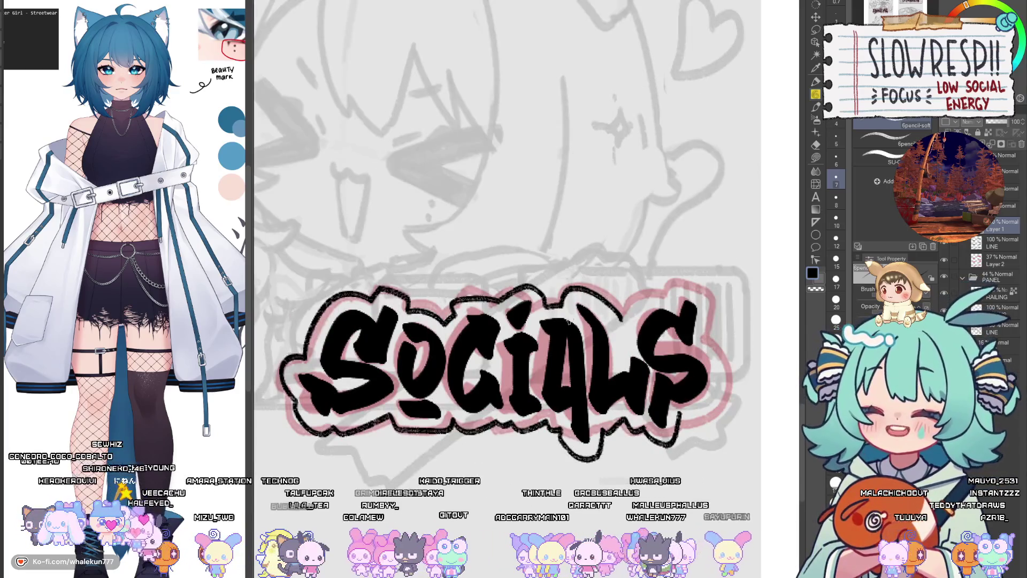
mouse_move(612, 297)
left_mouse_down()
mouse_move(555, 319)
mouse_move(525, 313)
mouse_move(583, 347)
left_mouse_up()
key("ctrl+z")
key("ctrl+z")
mouse_move(506, 328)
left_mouse_down()
mouse_move(527, 316)
mouse_move(586, 347)
mouse_move(616, 314)
mouse_move(646, 307)
mouse_move(616, 321)
mouse_move(641, 306)
mouse_move(624, 306)
mouse_move(647, 333)
mouse_move(641, 367)
mouse_move(660, 409)
mouse_move(614, 443)
left_mouse_up()
key("ctrl+z")
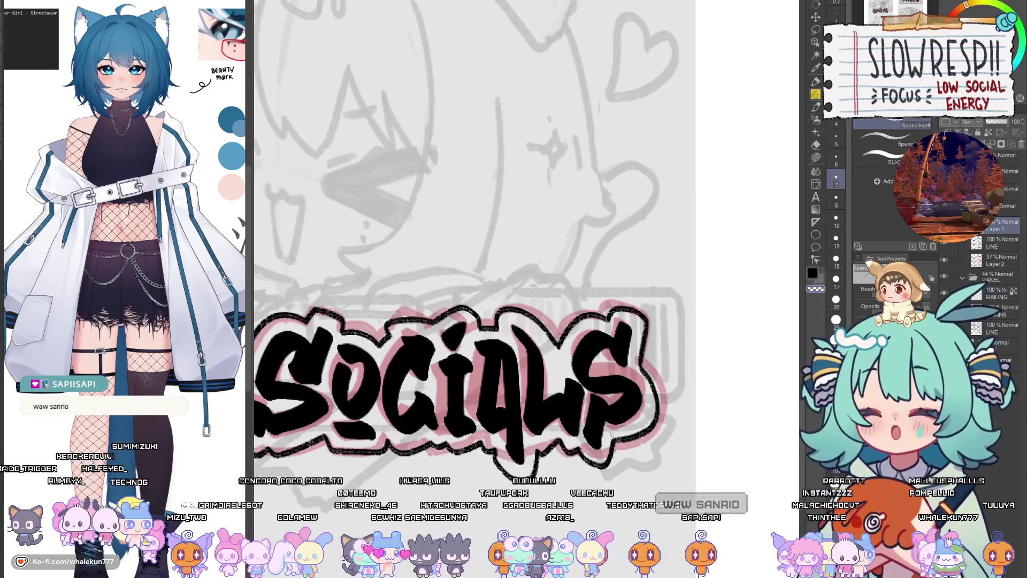
scroll(658, 401, "down", 5)
scroll(699, 362, "up", 1)
left_click_drag(700, 362, 586, 353)
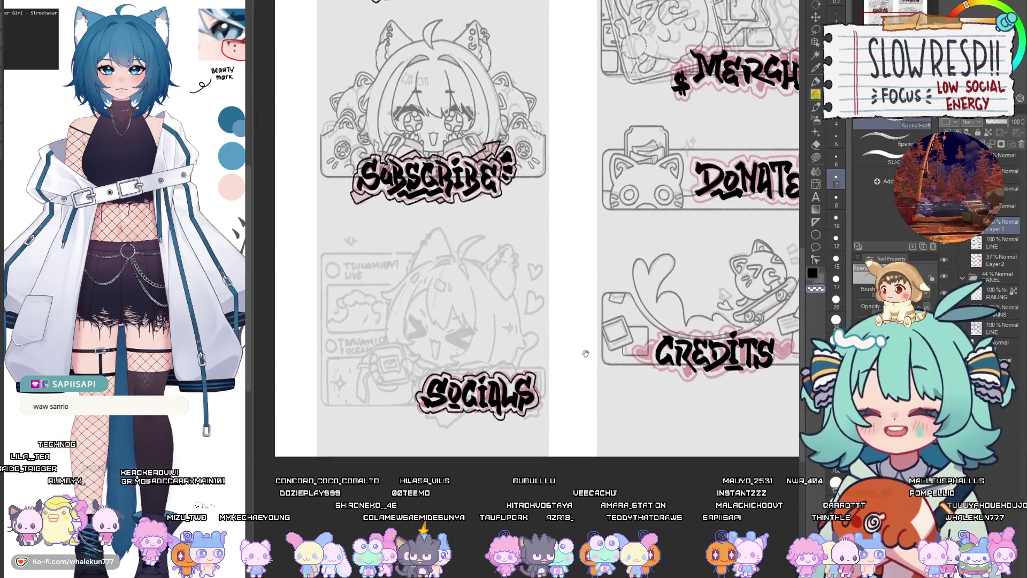
Step: Draw a curved outline stroke above the C and R of CREDITS, redrawing it once
scroll(586, 354, "up", 5)
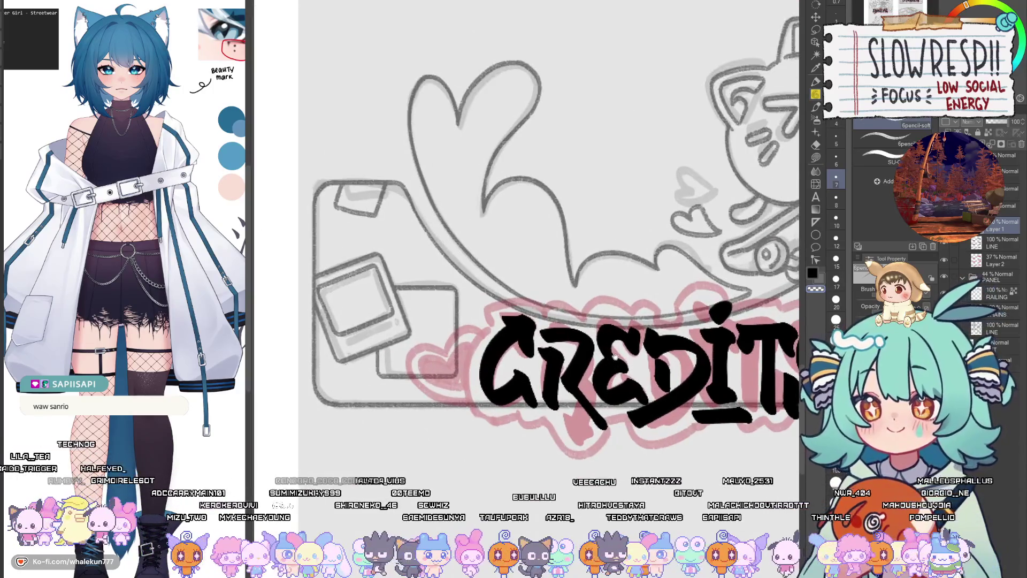
mouse_move(596, 382)
left_mouse_down()
mouse_move(642, 383)
mouse_move(610, 424)
left_mouse_up()
key("h")
key("h")
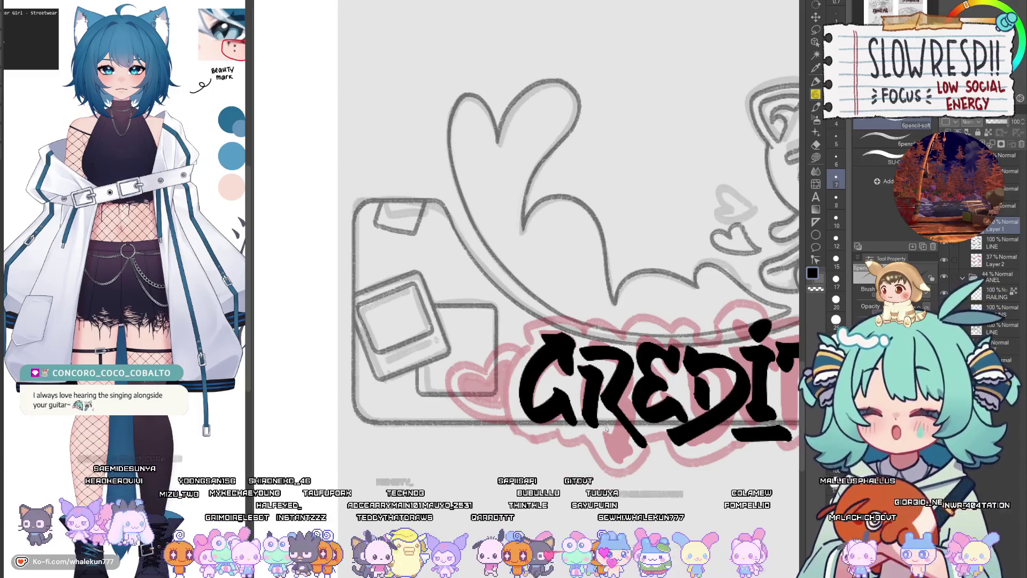
scroll(606, 428, "down", 2)
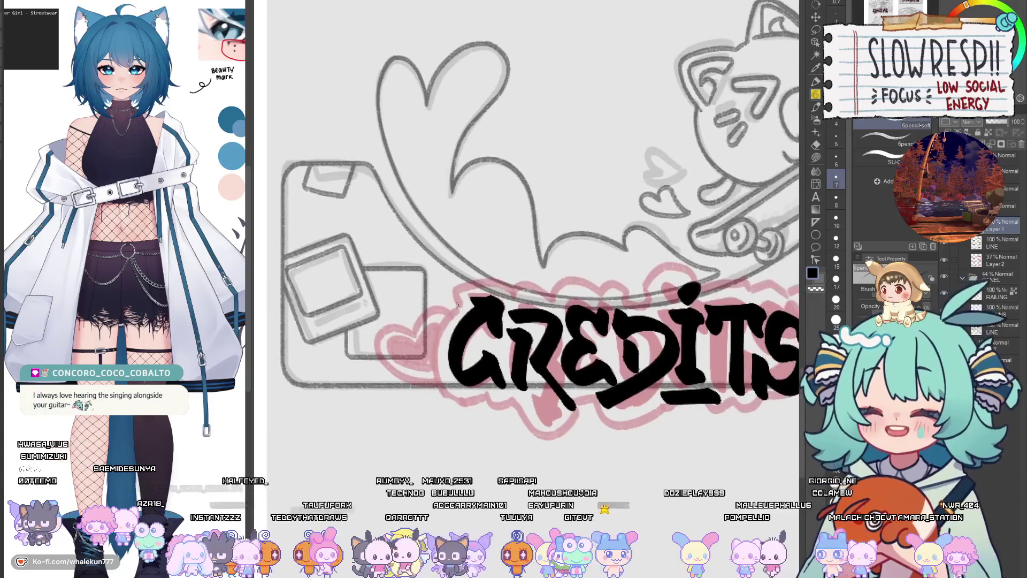
scroll(474, 331, "up", 3)
mouse_move(426, 315)
left_mouse_down()
mouse_move(414, 291)
mouse_move(497, 278)
mouse_move(426, 306)
mouse_move(436, 282)
mouse_move(500, 284)
mouse_move(504, 295)
left_mouse_up()
key("ctrl+z")
key("ctrl+z")
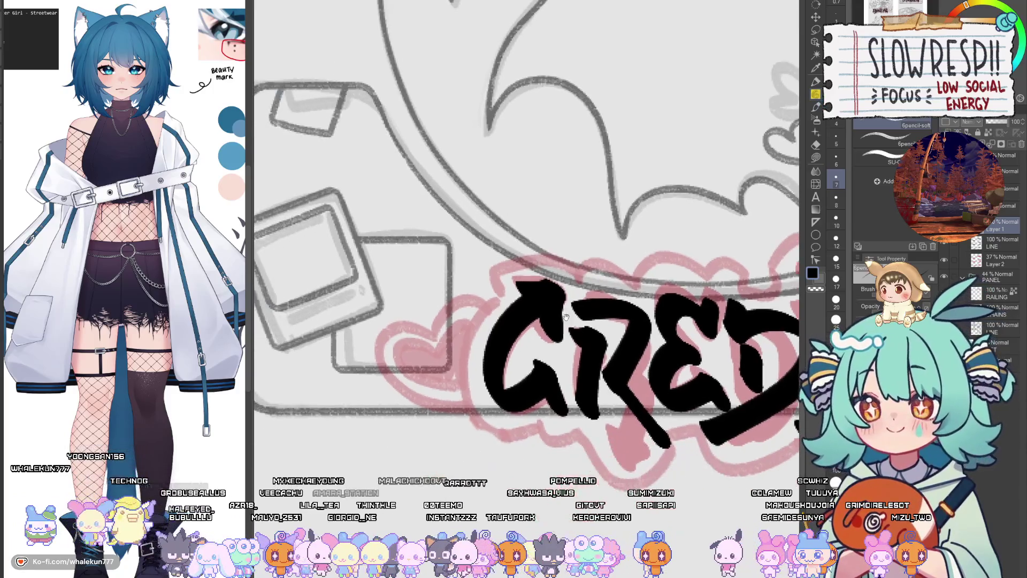
mouse_move(503, 295)
left_mouse_down()
mouse_move(497, 271)
mouse_move(570, 261)
mouse_move(586, 285)
mouse_move(562, 282)
mouse_move(614, 287)
left_mouse_up()
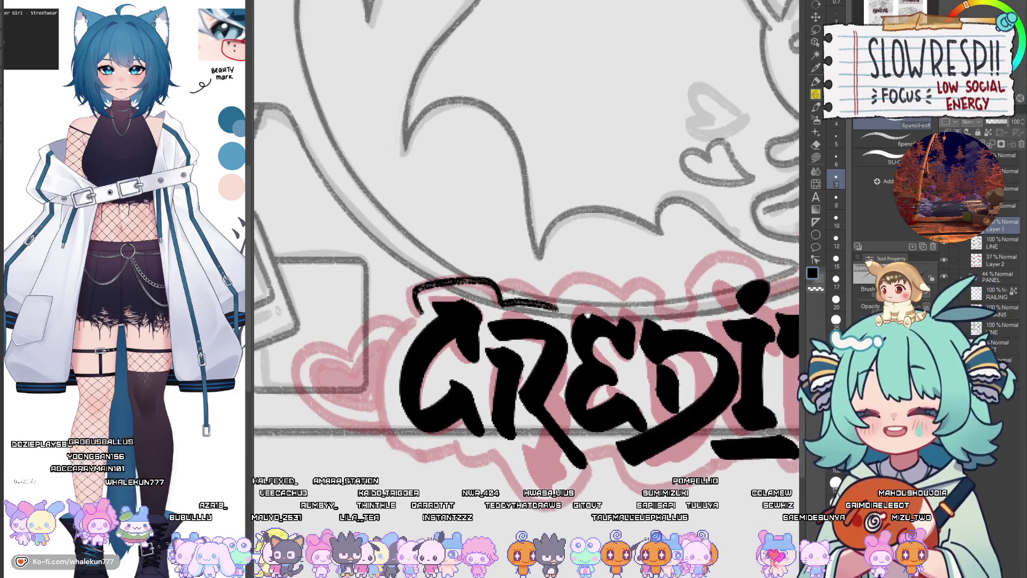
Step: Run the wavy outline over the top of CREDIT to the I, redoing flawed strokes
mouse_move(556, 307)
left_mouse_down()
mouse_move(632, 286)
mouse_move(652, 305)
mouse_move(604, 311)
mouse_move(619, 320)
left_mouse_up()
key("ctrl+z")
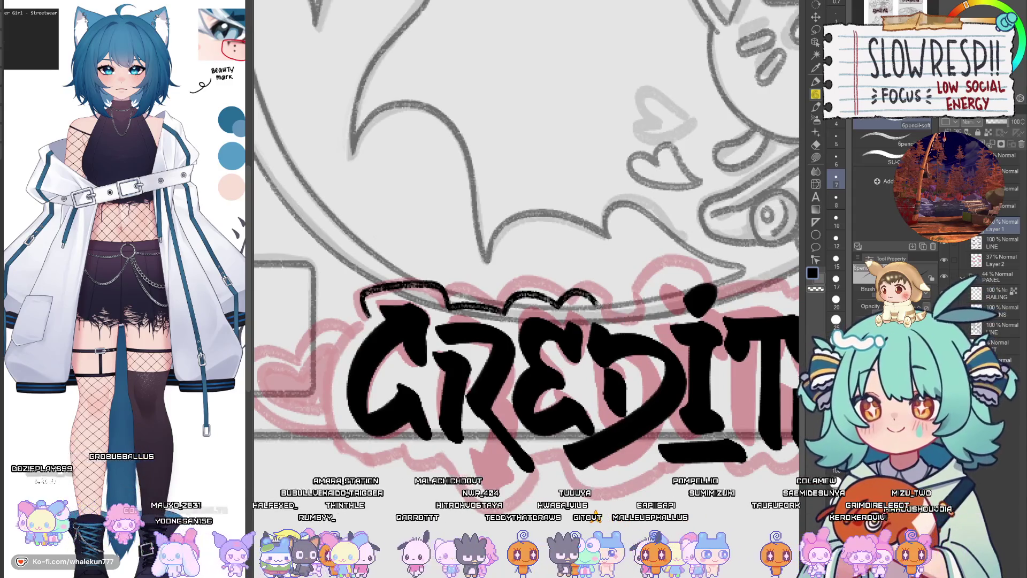
key("ctrl+z")
mouse_move(503, 309)
left_mouse_down()
mouse_move(570, 294)
mouse_move(655, 313)
mouse_move(580, 345)
mouse_move(645, 293)
mouse_move(666, 336)
mouse_move(610, 324)
mouse_move(671, 324)
left_mouse_up()
key("ctrl+z")
mouse_move(605, 327)
left_mouse_down()
mouse_move(670, 322)
mouse_move(619, 339)
left_mouse_up()
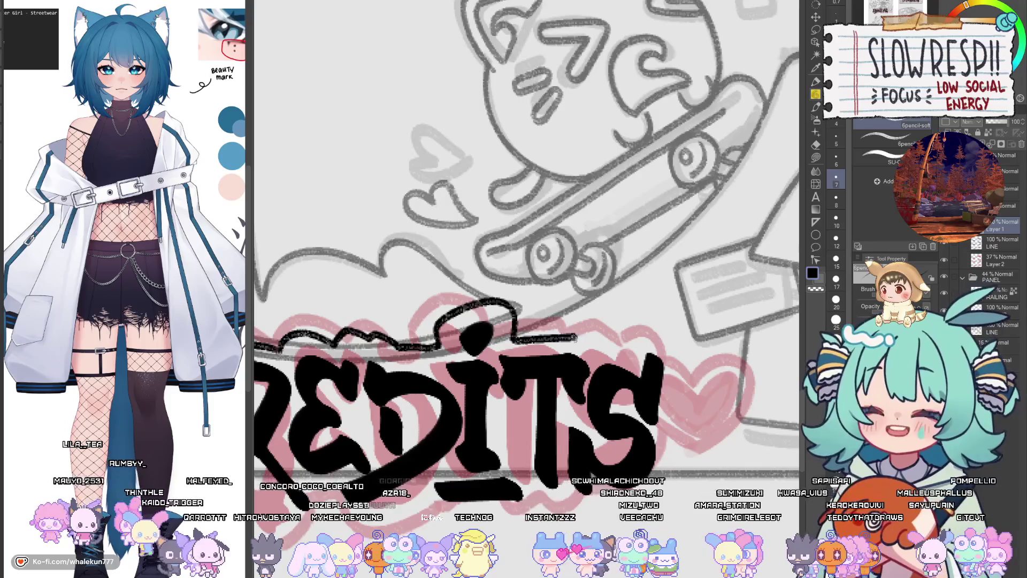
left_click_drag(576, 337, 612, 353)
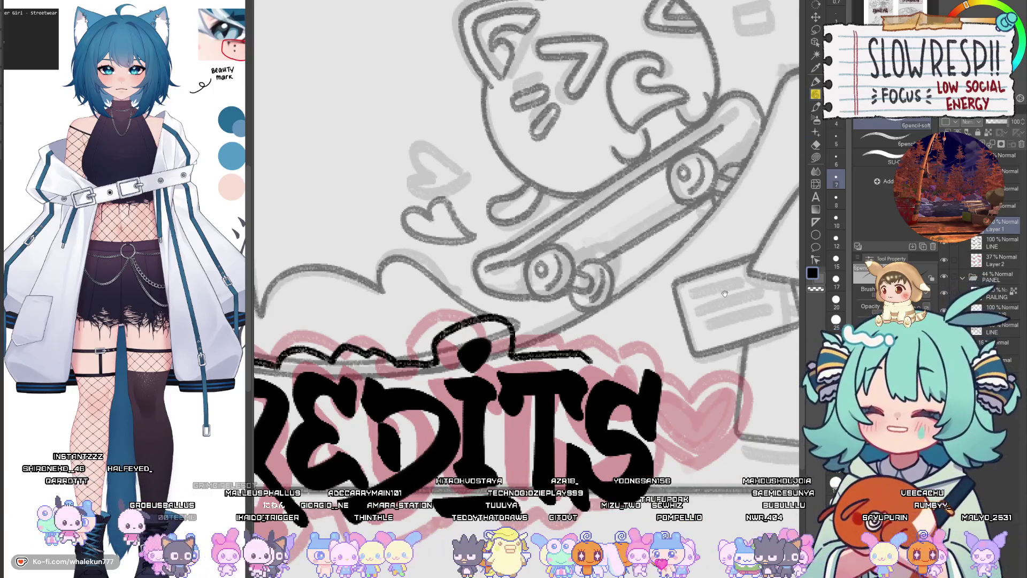
mouse_move(725, 293)
left_mouse_down()
mouse_move(770, 160)
mouse_move(469, 430)
left_mouse_up()
Step: Draw the outline down the left side of the C, replacing the short stroke there
scroll(481, 321, "up", 3)
scroll(508, 286, "up", 2)
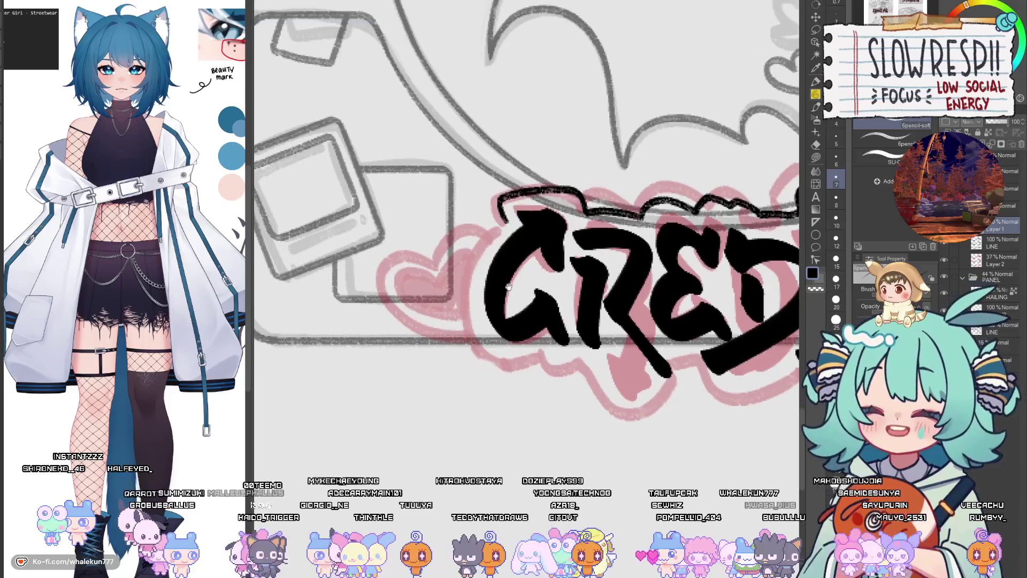
scroll(508, 286, "up", 1)
scroll(500, 278, "up", 1)
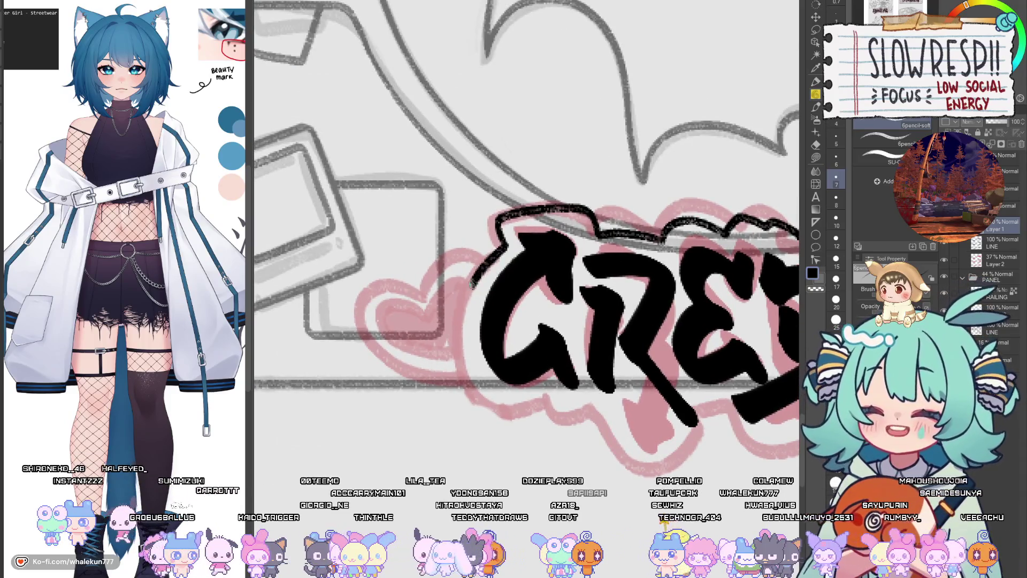
key("ctrl+z")
mouse_move(506, 241)
left_mouse_down()
mouse_move(453, 343)
mouse_move(505, 417)
mouse_move(546, 402)
mouse_move(512, 412)
mouse_move(519, 425)
mouse_move(556, 406)
mouse_move(534, 431)
mouse_move(570, 405)
mouse_move(508, 391)
mouse_move(520, 424)
left_mouse_up()
key("h")
key("h")
Step: Draw the bottom outline beneath the C, E and D, redrawing it until it sits right
key("ctrl+z")
mouse_move(472, 374)
left_mouse_down()
mouse_move(544, 426)
mouse_move(559, 389)
mouse_move(519, 394)
mouse_move(525, 416)
mouse_move(577, 424)
mouse_move(620, 396)
mouse_move(529, 404)
mouse_move(542, 425)
mouse_move(663, 420)
left_mouse_up()
key("ctrl+z")
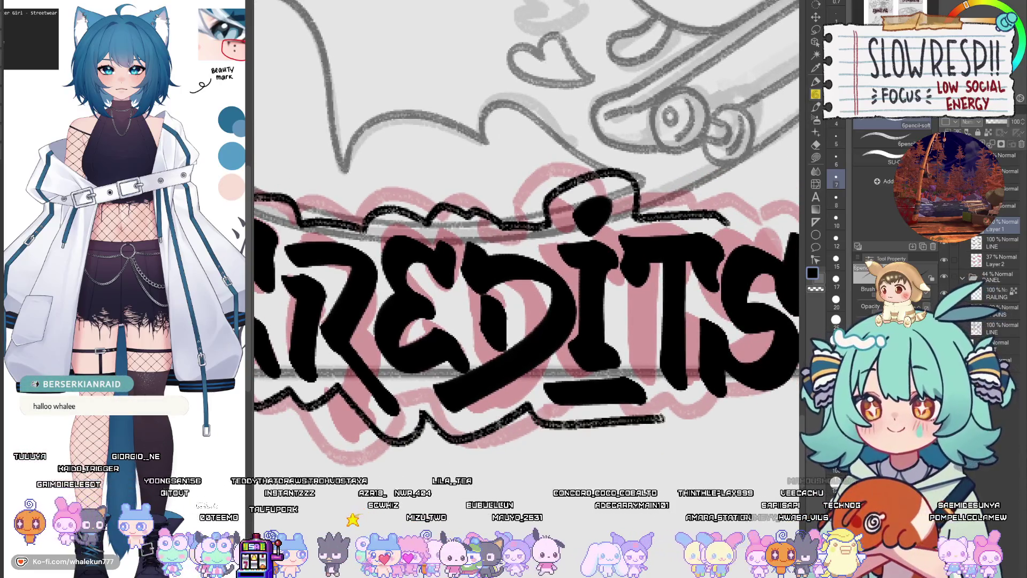
key("ctrl+z")
key("ctrl+z")
mouse_move(527, 402)
left_mouse_down()
mouse_move(605, 423)
mouse_move(672, 407)
left_mouse_up()
mouse_move(695, 402)
left_mouse_down()
mouse_move(658, 397)
mouse_move(589, 412)
mouse_move(596, 437)
mouse_move(566, 452)
left_mouse_up()
mouse_move(521, 428)
left_mouse_down()
mouse_move(546, 433)
mouse_move(596, 418)
left_mouse_up()
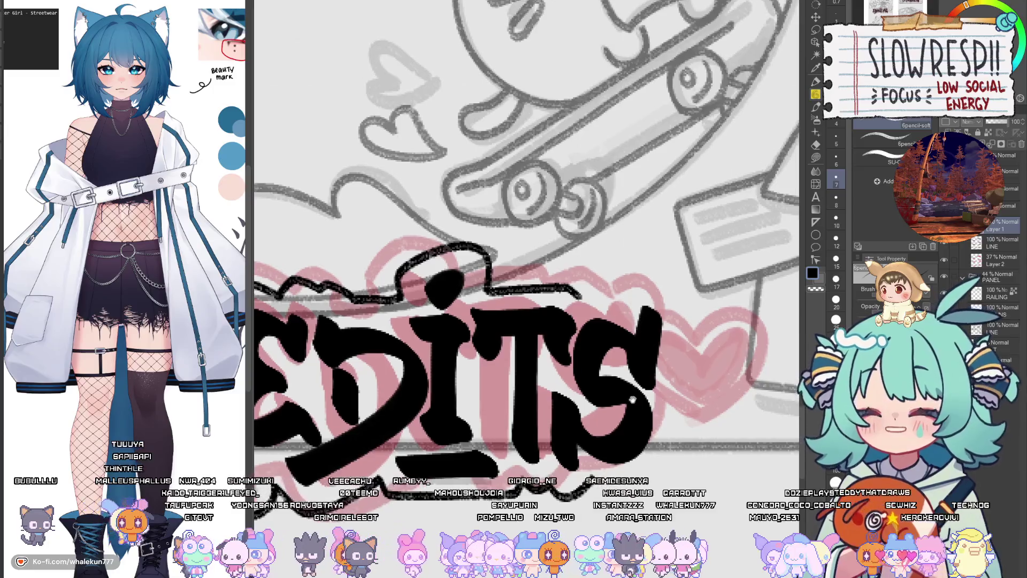
Step: Extend the CREDITS outline around the end of the S and down the right side
key("h")
scroll(552, 337, "left", 2)
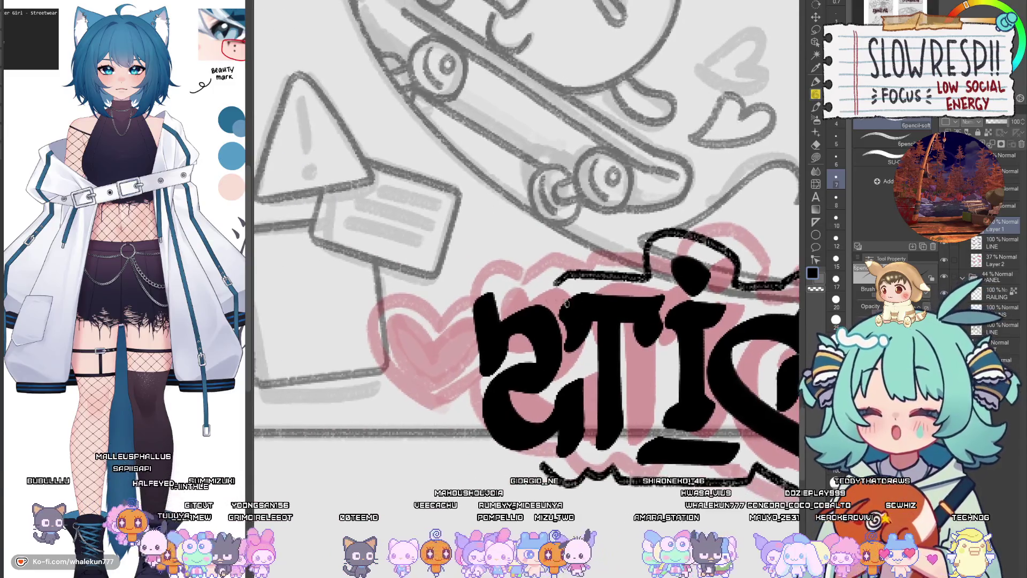
mouse_move(555, 286)
left_mouse_down()
mouse_move(466, 274)
mouse_move(460, 393)
left_mouse_up()
key("h")
scroll(636, 347, "down", 2)
mouse_move(639, 350)
left_mouse_down()
mouse_move(636, 399)
mouse_move(568, 439)
left_mouse_up()
scroll(573, 423, "down", 1)
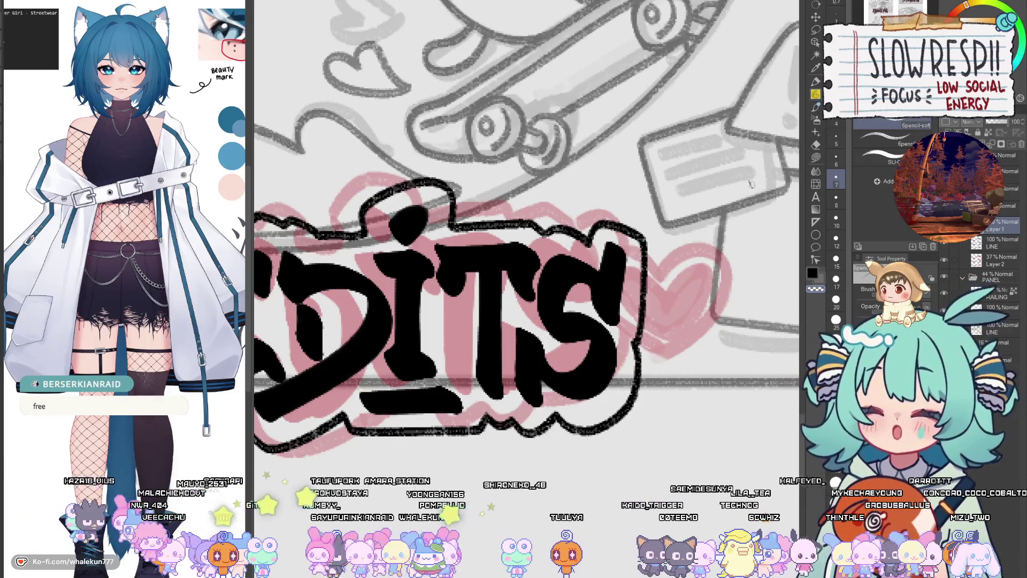
Step: Trace a black outline around the pink heart beside CREDITS, redoing strokes that miss
mouse_move(299, 495)
left_mouse_down()
mouse_move(418, 471)
mouse_move(412, 331)
mouse_move(485, 331)
left_mouse_up()
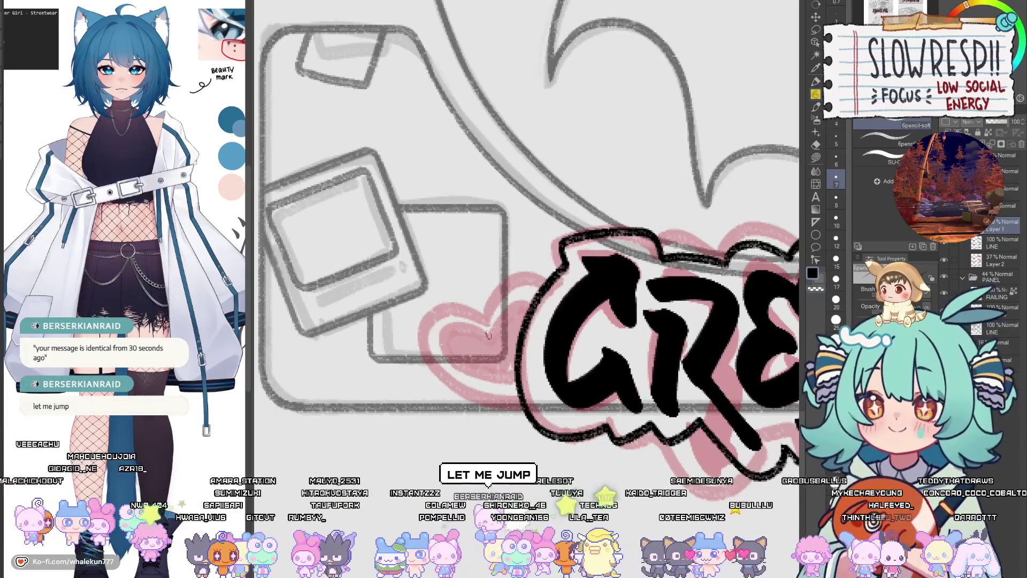
mouse_move(488, 333)
left_mouse_down()
mouse_move(458, 321)
mouse_move(464, 383)
mouse_move(505, 398)
mouse_move(518, 378)
mouse_move(500, 316)
mouse_move(527, 313)
mouse_move(487, 314)
mouse_move(507, 291)
mouse_move(418, 337)
mouse_move(465, 408)
left_mouse_up()
key("ctrl+z")
mouse_move(484, 312)
left_mouse_down()
mouse_move(481, 302)
mouse_move(414, 339)
mouse_move(471, 411)
mouse_move(510, 428)
mouse_move(530, 409)
left_mouse_up()
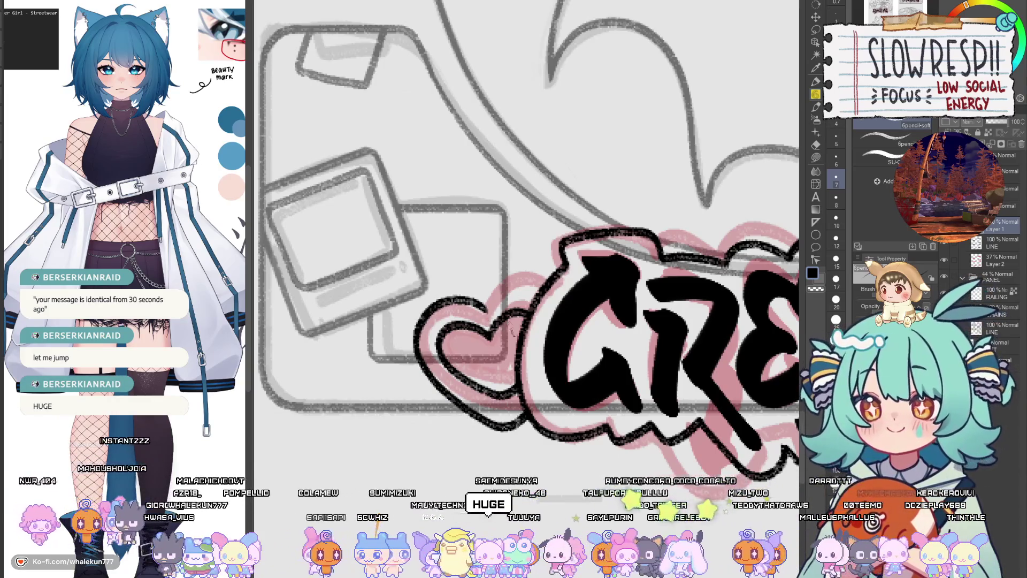
mouse_move(484, 309)
left_mouse_down()
mouse_move(533, 289)
mouse_move(554, 296)
left_mouse_up()
key("ctrl+z")
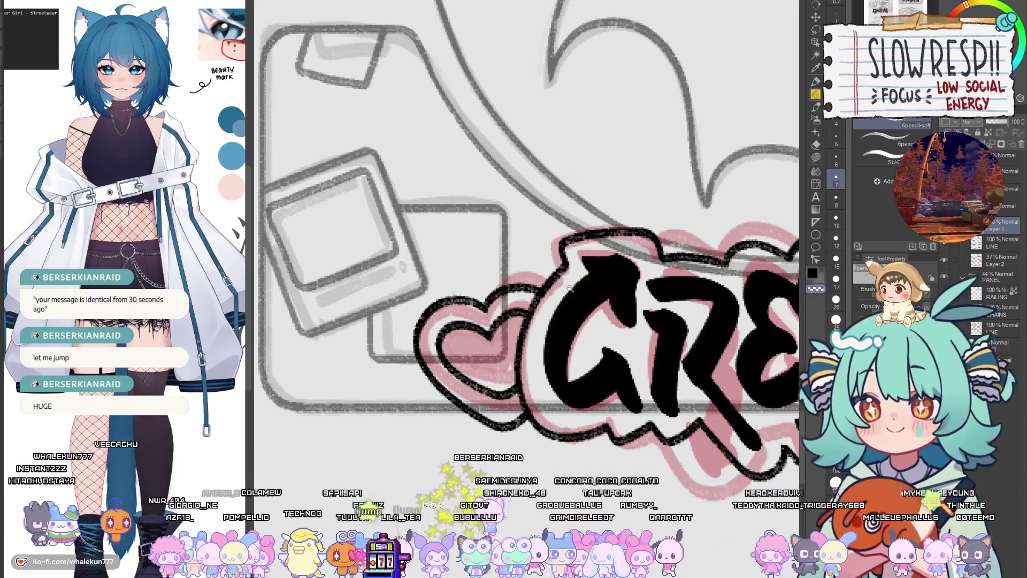
key("ctrl+minus")
key("ctrl+minus")
key("ctrl+plus")
key("ctrl+plus")
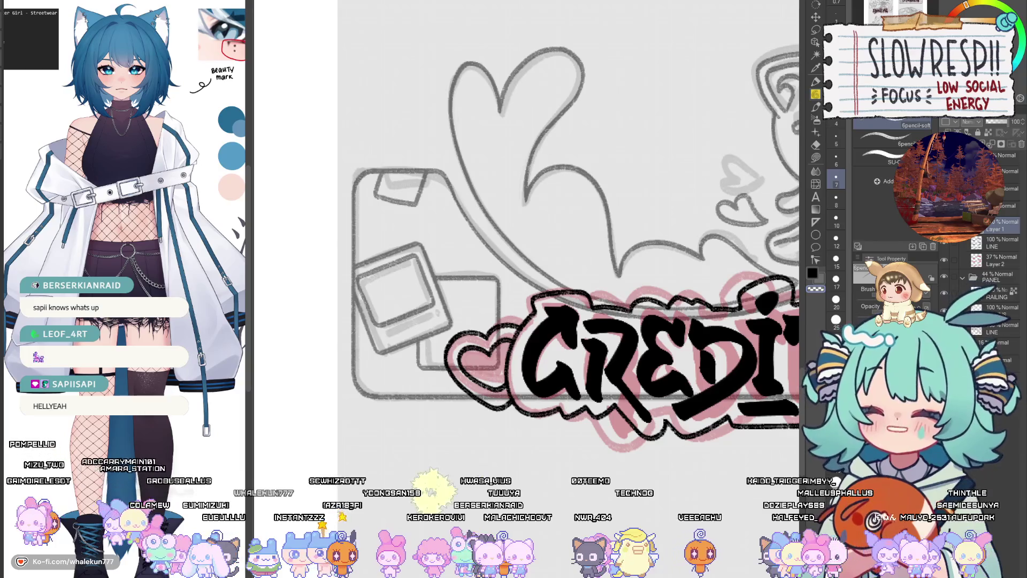
Step: Replace the heart's old outline with a cleaner black stroke along its top and left edge
left_click_drag(567, 230, 527, 200)
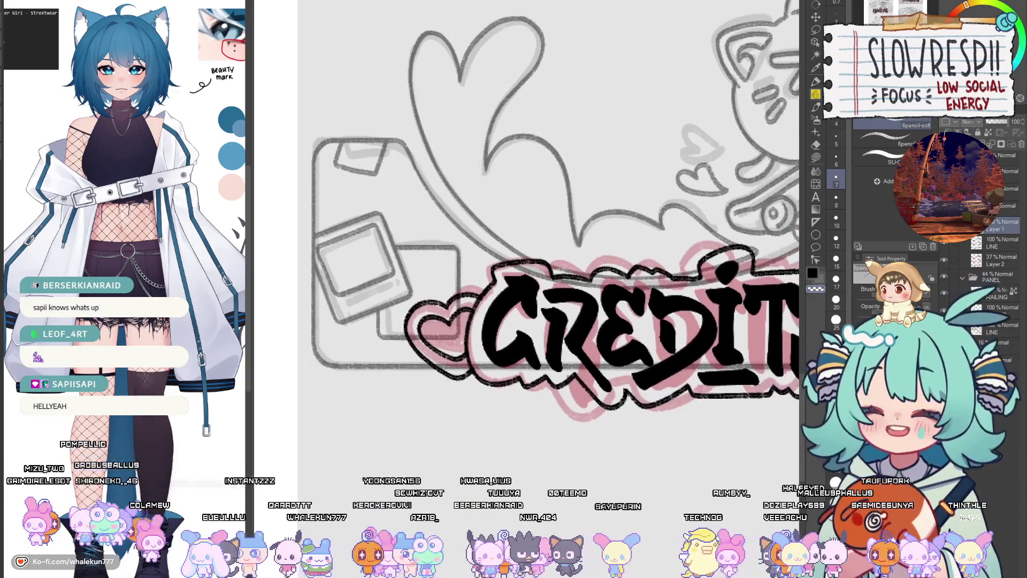
scroll(452, 298, "up", 2)
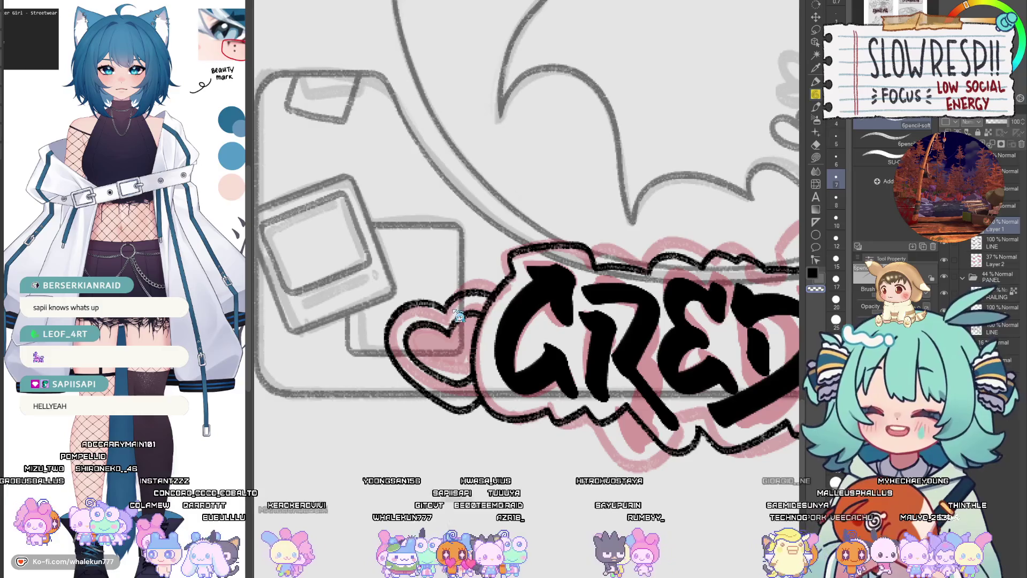
key("ctrl+z")
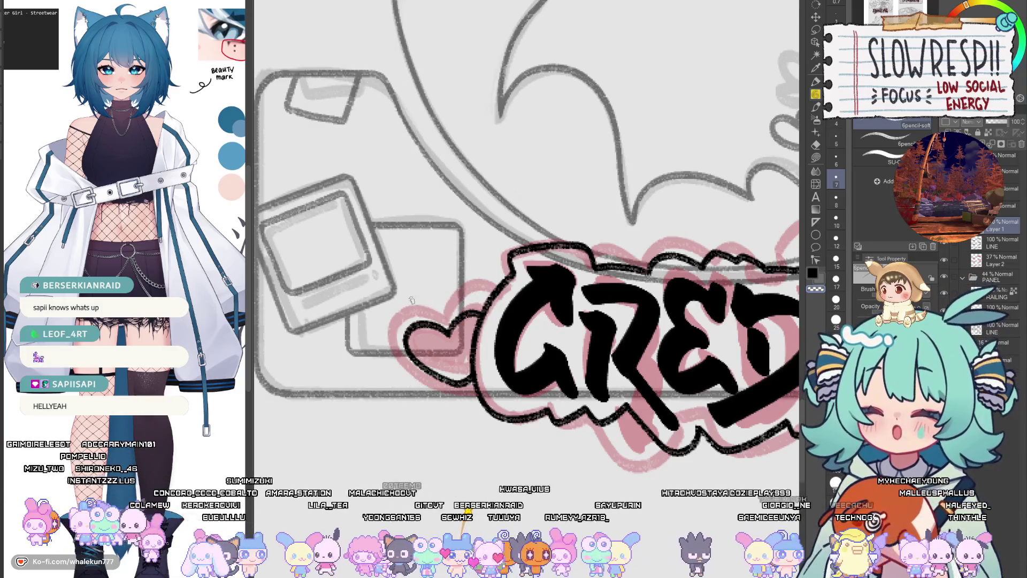
mouse_move(443, 302)
left_mouse_down()
mouse_move(396, 304)
mouse_move(405, 387)
left_mouse_up()
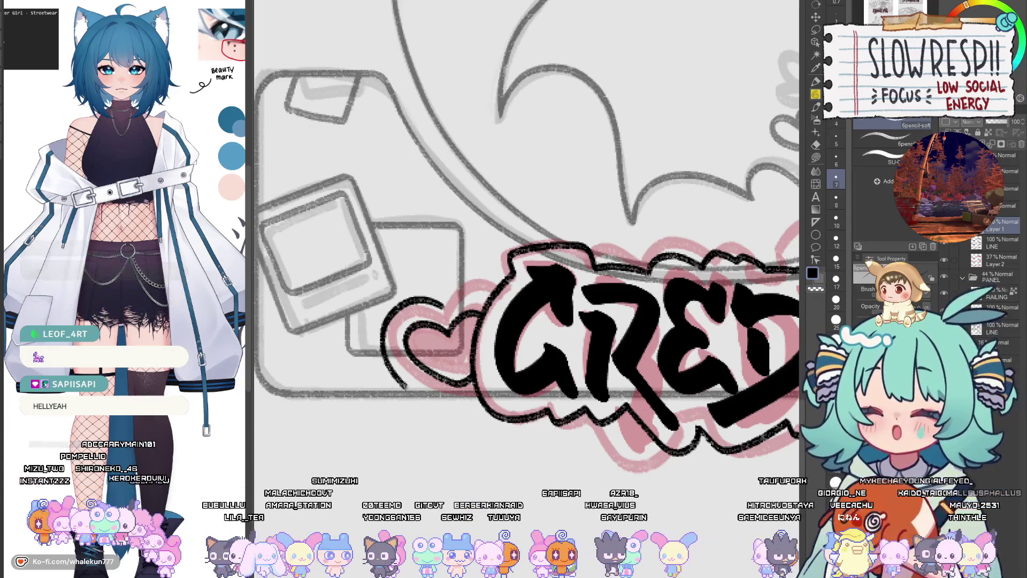
key("ctrl+z")
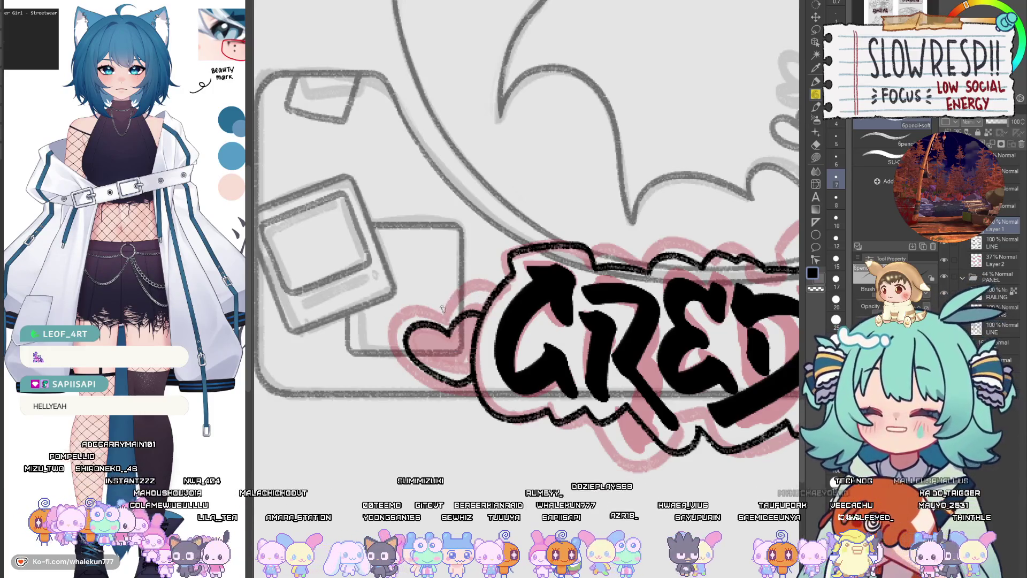
mouse_move(442, 309)
left_mouse_down()
mouse_move(490, 295)
mouse_move(428, 305)
mouse_move(389, 351)
left_mouse_up()
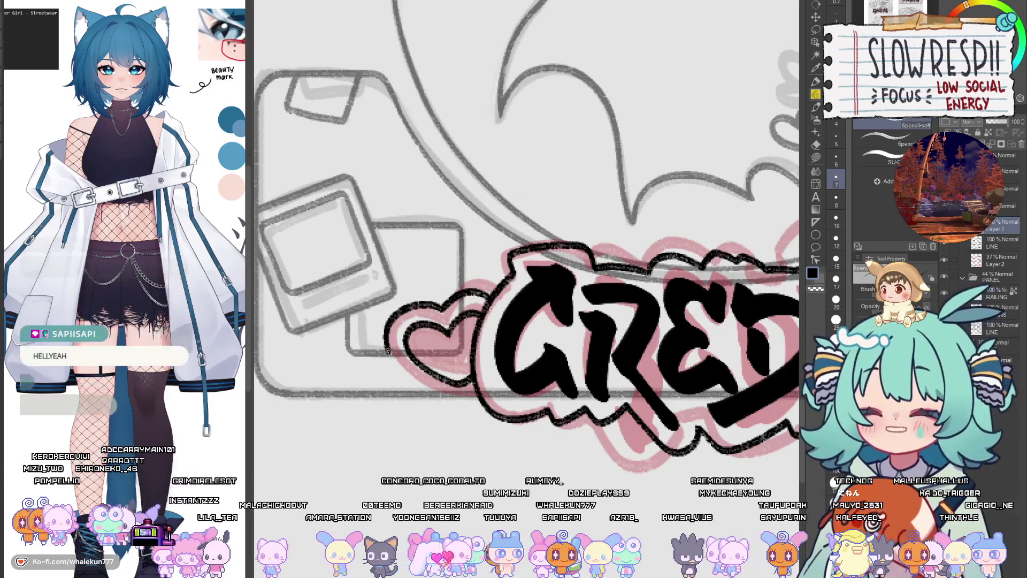
key("ctrl+z")
mouse_move(447, 313)
left_mouse_down()
mouse_move(434, 305)
mouse_move(385, 332)
left_mouse_up()
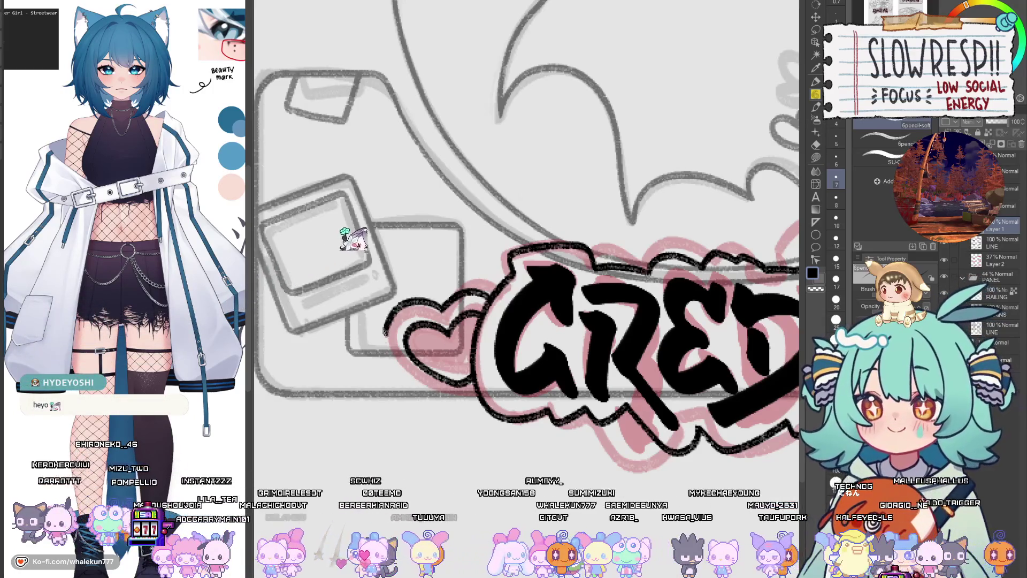
left_click_drag(501, 321, 476, 381)
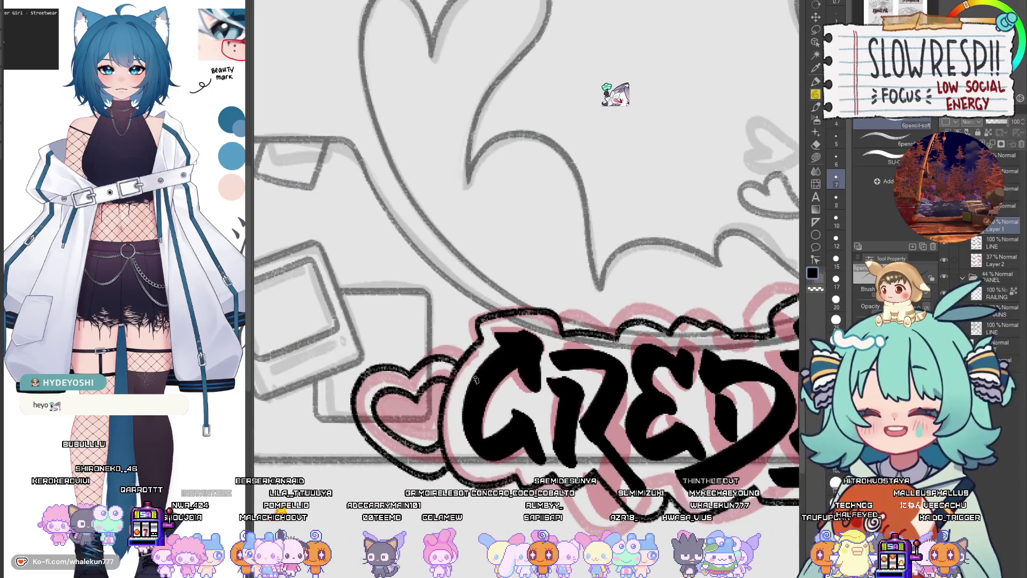
left_click_drag(647, 456, 612, 428)
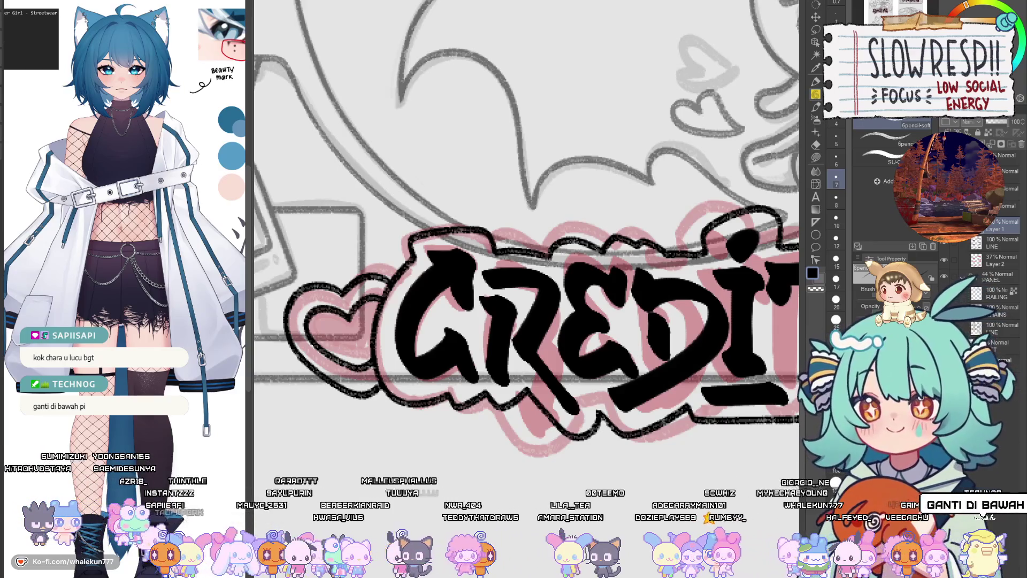
Step: Scroll down to the DONATE lettering panel beside the sketched cat
scroll(526, 241, "down", 5)
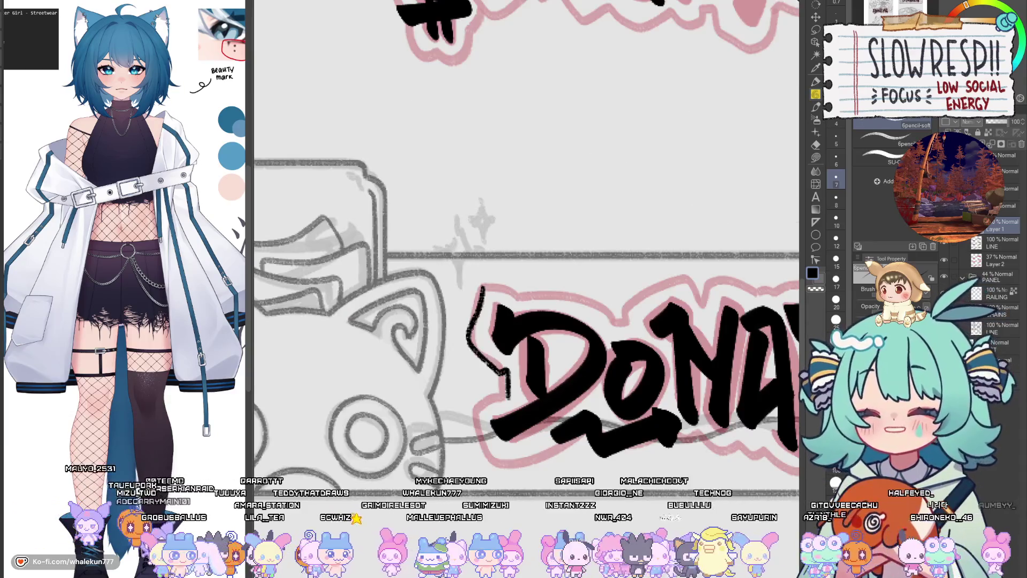
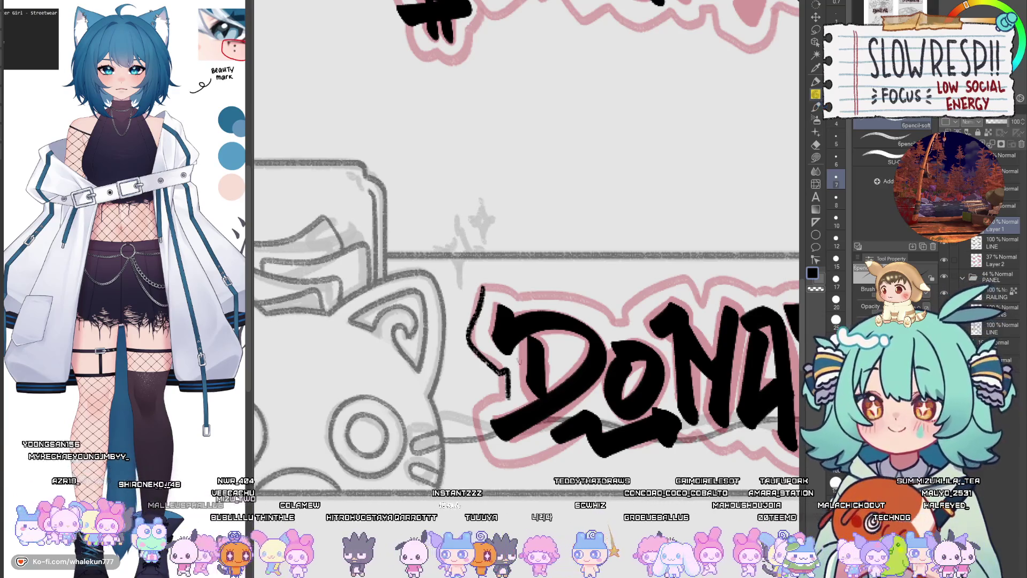
Step: Trace a black outline along the D's lower-left edge, redrawing it after undos
left_click_drag(518, 360, 545, 336)
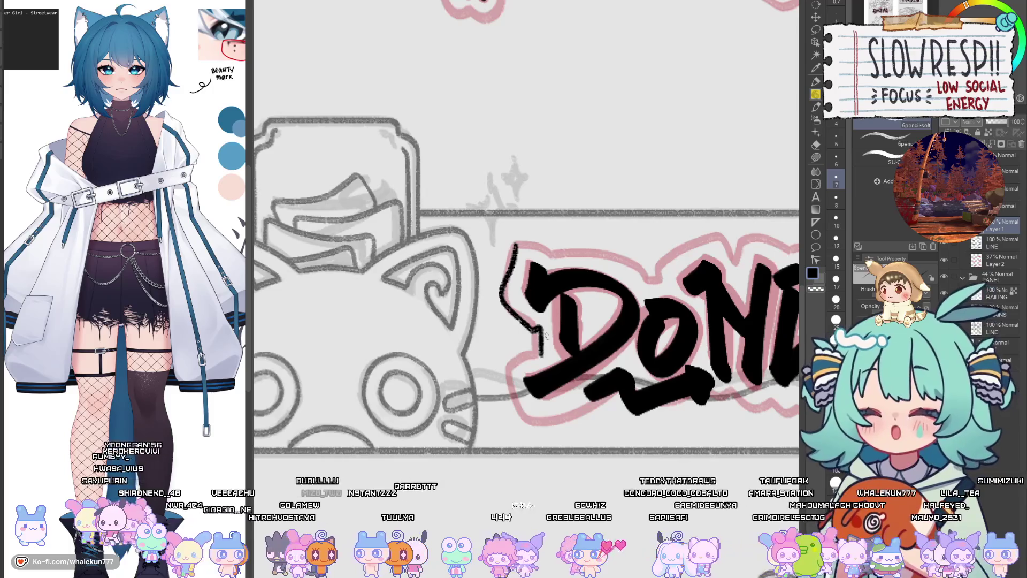
left_click_drag(544, 335, 608, 279)
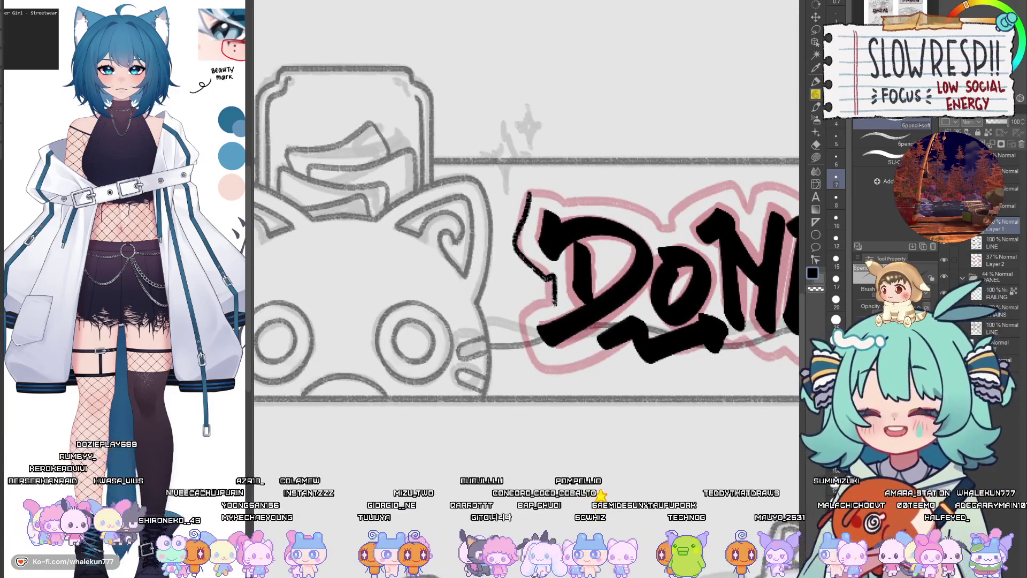
mouse_move(555, 303)
left_mouse_down()
mouse_move(522, 314)
mouse_move(535, 370)
left_mouse_up()
key("ctrl+z")
key("ctrl+z")
mouse_move(556, 300)
left_mouse_down()
mouse_move(519, 319)
mouse_move(544, 367)
mouse_move(586, 352)
mouse_move(555, 355)
mouse_move(591, 366)
mouse_move(562, 369)
mouse_move(572, 386)
mouse_move(660, 357)
left_mouse_up()
key("ctrl+z")
Step: Ink a wavy black outline beneath DON and NAT, redoing misplaced strokes
mouse_move(514, 359)
left_mouse_down()
mouse_move(523, 380)
mouse_move(608, 364)
mouse_move(628, 345)
left_mouse_up()
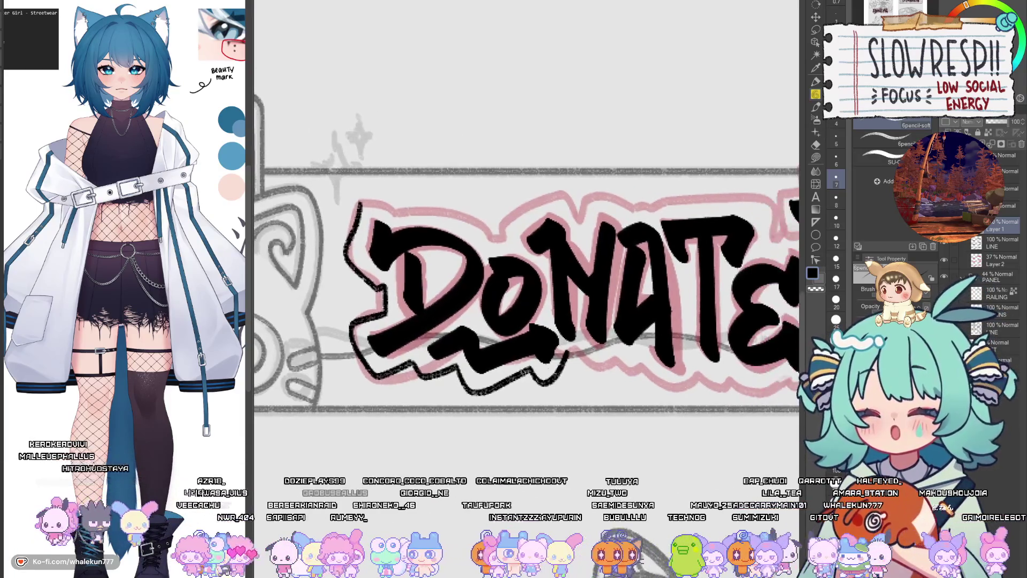
key("ctrl+z")
mouse_move(455, 367)
left_mouse_down()
mouse_move(490, 389)
mouse_move(570, 354)
mouse_move(624, 359)
left_mouse_up()
key("ctrl+z")
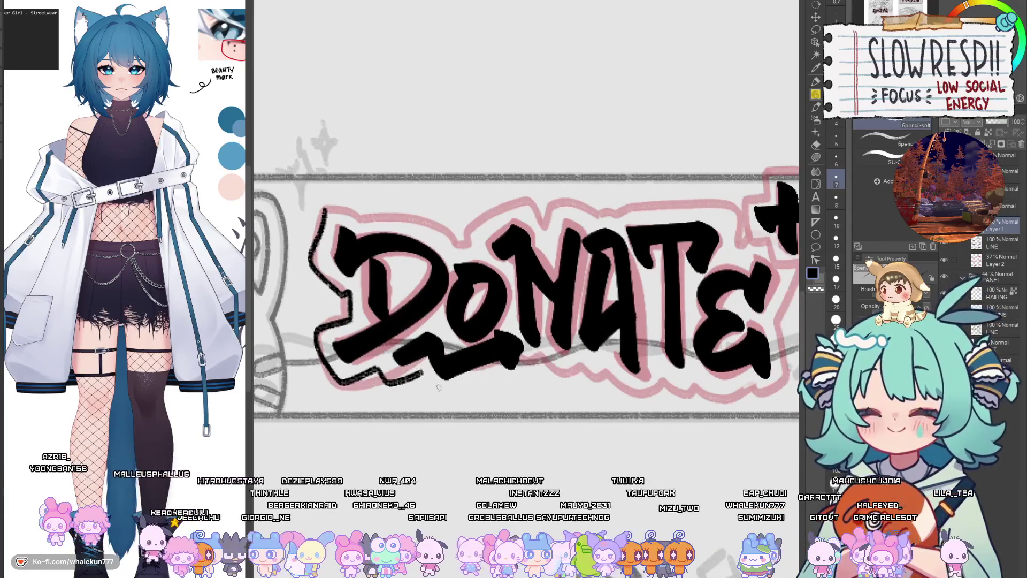
mouse_move(421, 372)
left_mouse_down()
mouse_move(490, 396)
mouse_move(514, 362)
mouse_move(428, 381)
mouse_move(470, 389)
mouse_move(504, 369)
mouse_move(513, 394)
mouse_move(535, 359)
mouse_move(580, 359)
mouse_move(523, 369)
mouse_move(574, 370)
mouse_move(518, 378)
mouse_move(556, 402)
mouse_move(566, 379)
mouse_move(551, 366)
left_mouse_up()
key("ctrl+z")
mouse_move(523, 379)
left_mouse_down()
mouse_move(546, 397)
mouse_move(564, 385)
mouse_move(561, 376)
mouse_move(577, 401)
mouse_move(648, 391)
mouse_move(642, 315)
mouse_move(661, 279)
left_mouse_up()
Step: Wrap black pen strokes around the plus sign's top, left, bottom and right sides
scroll(661, 283, "up", 3)
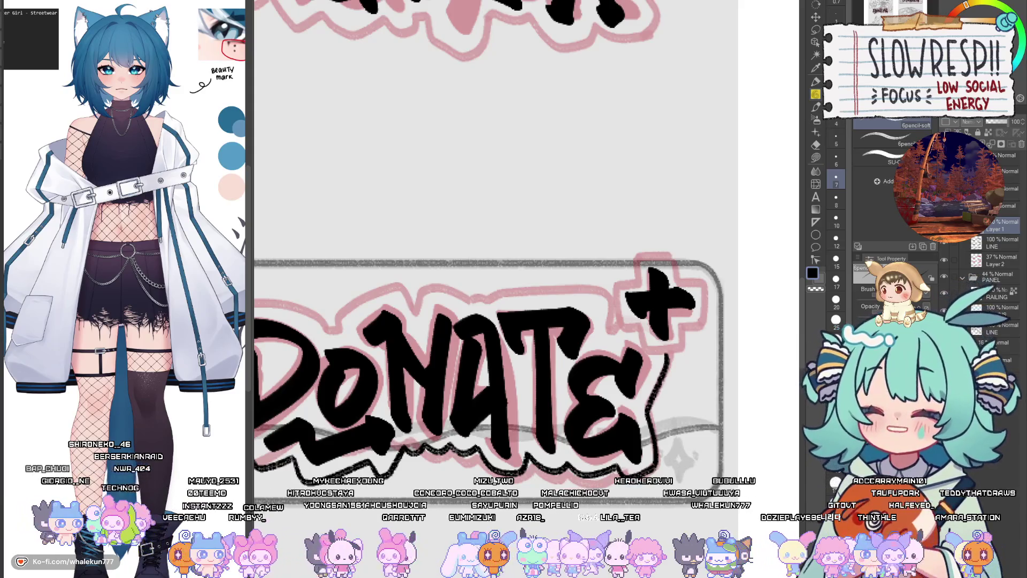
mouse_move(639, 251)
left_mouse_down()
mouse_move(711, 235)
mouse_move(693, 233)
mouse_move(708, 249)
mouse_move(675, 243)
mouse_move(674, 263)
mouse_move(656, 266)
left_mouse_up()
key("ctrl+z")
key("ctrl+z")
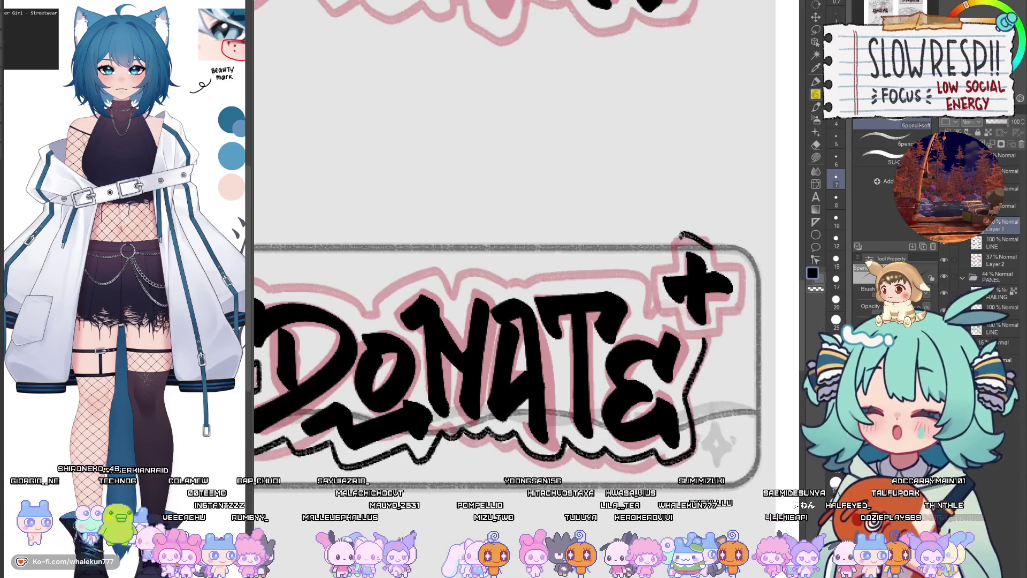
mouse_move(684, 231)
left_mouse_down()
mouse_move(674, 266)
mouse_move(652, 267)
mouse_move(673, 315)
mouse_move(644, 314)
left_mouse_up()
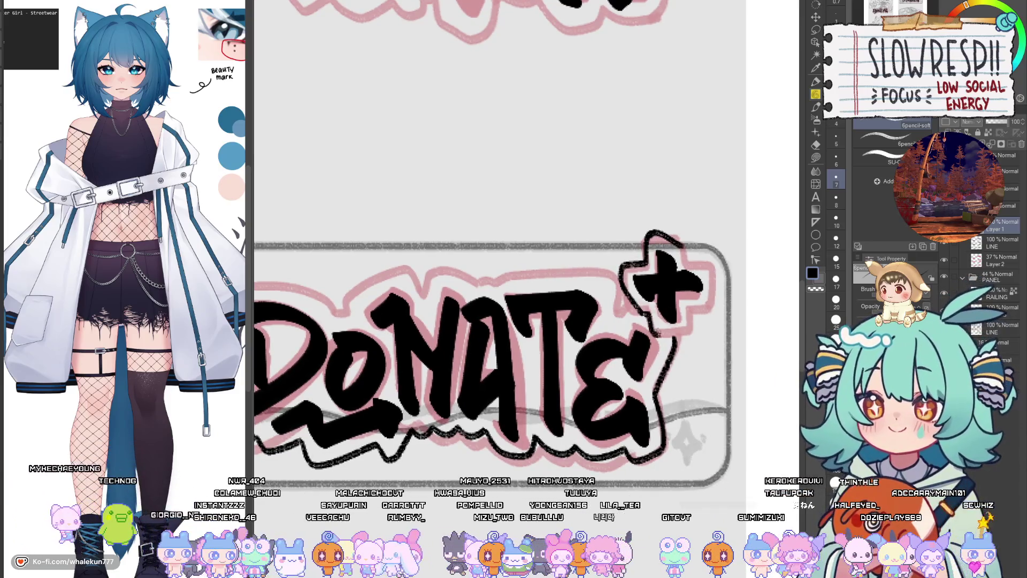
mouse_move(654, 320)
left_mouse_down()
mouse_move(680, 336)
mouse_move(697, 305)
left_mouse_up()
mouse_move(683, 245)
left_mouse_down()
mouse_move(685, 258)
mouse_move(706, 266)
mouse_move(712, 288)
mouse_move(709, 308)
mouse_move(683, 328)
left_mouse_up()
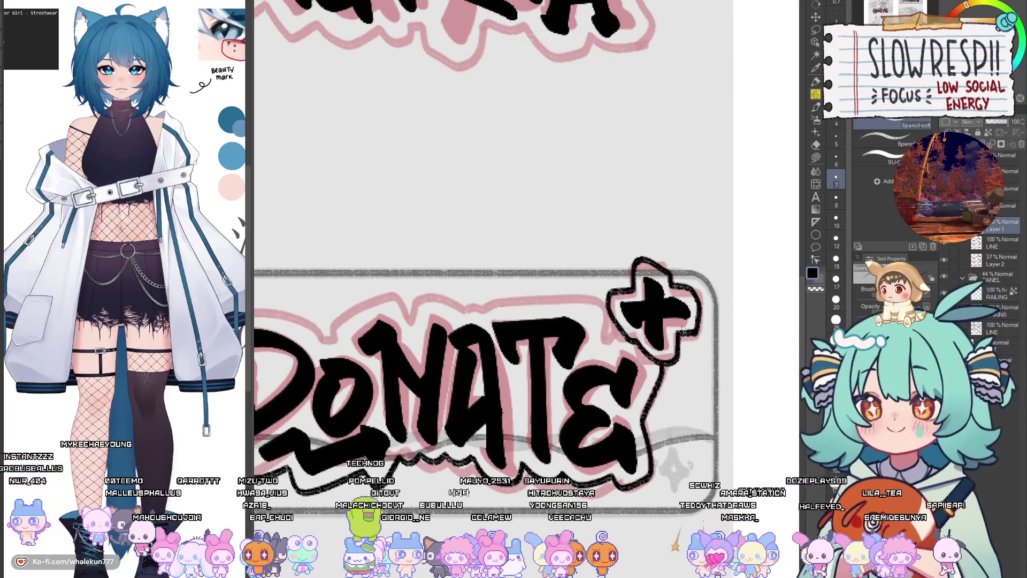